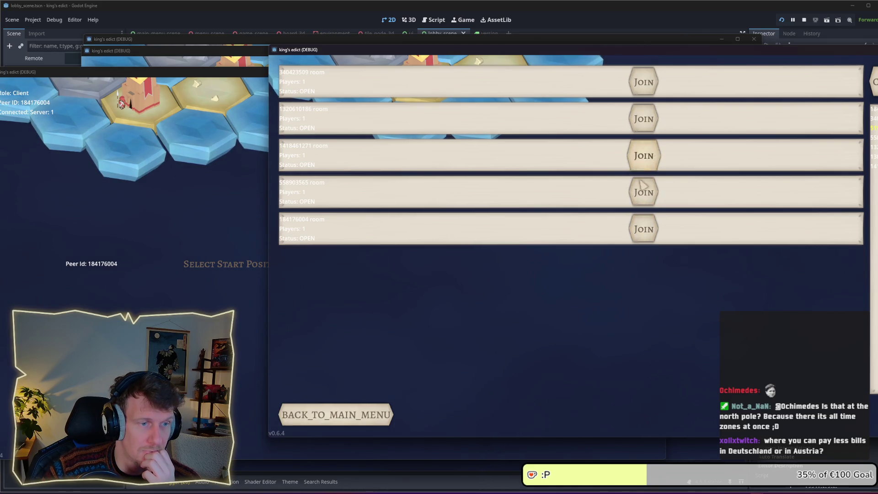
- Join and leave an open room twice, then stop all running King's Edict instances
{"action": "left_click", "coordinate": [646, 197]}
{"action": "left_click", "coordinate": [364, 388]}
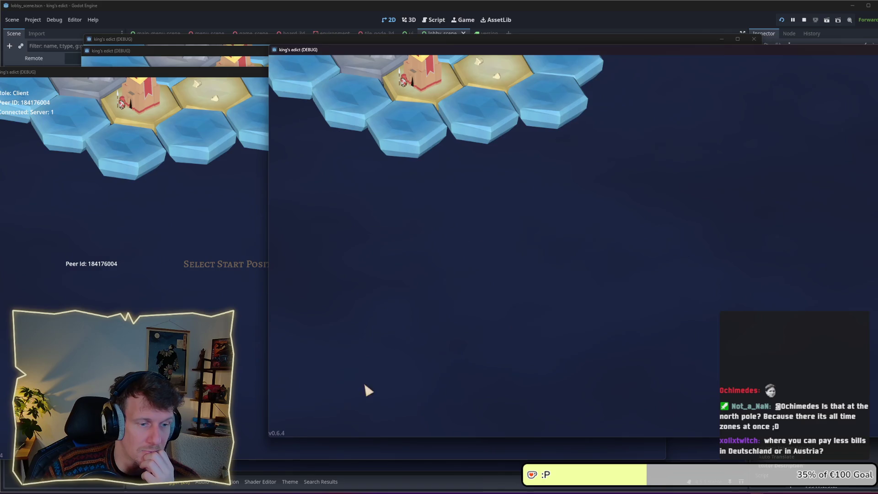
{"action": "left_click", "coordinate": [633, 232]}
{"action": "left_click", "coordinate": [364, 396]}
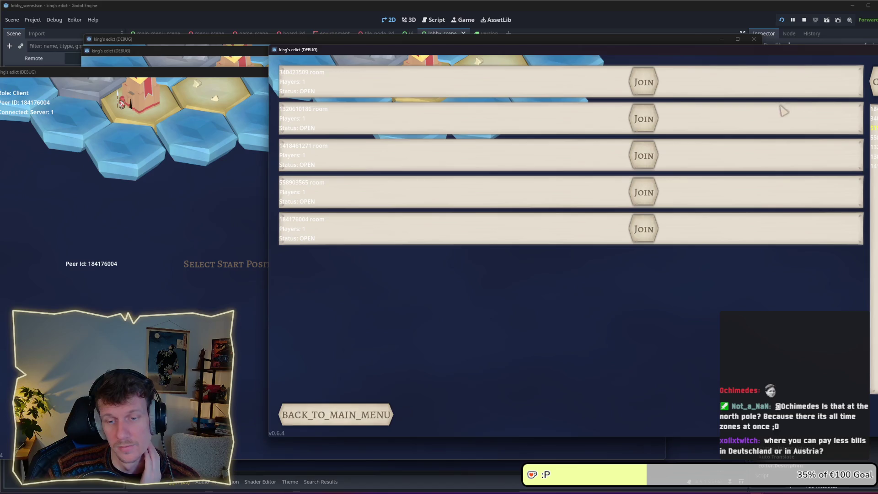
{"action": "left_click", "coordinate": [227, 206]}
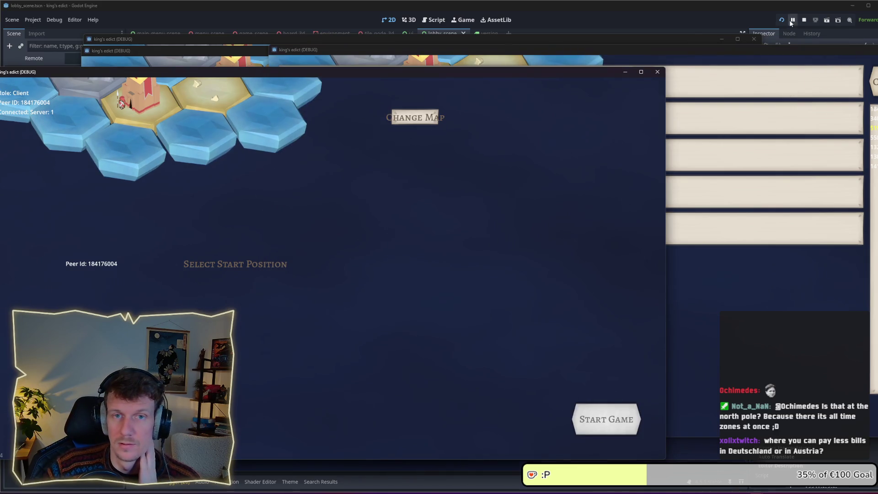
{"action": "left_click", "coordinate": [804, 20]}
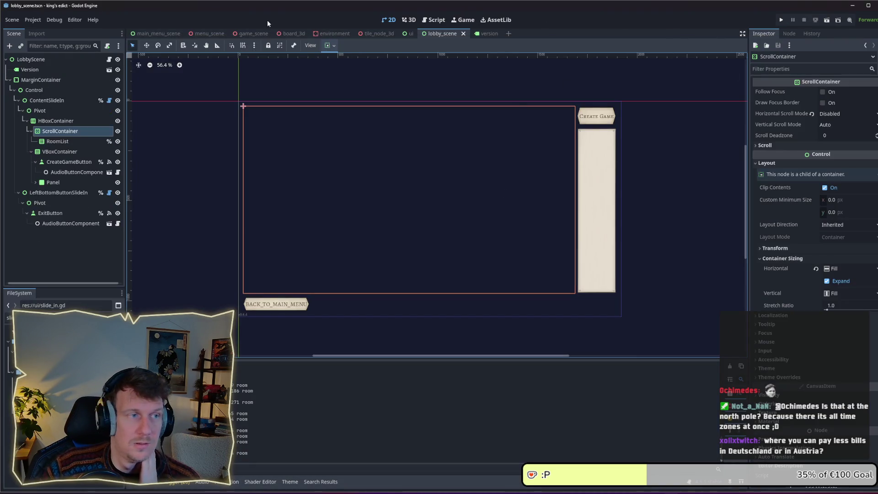
- Lower the Customize Run Instances count from eight to 3 and confirm
{"action": "left_click", "coordinate": [54, 20]}
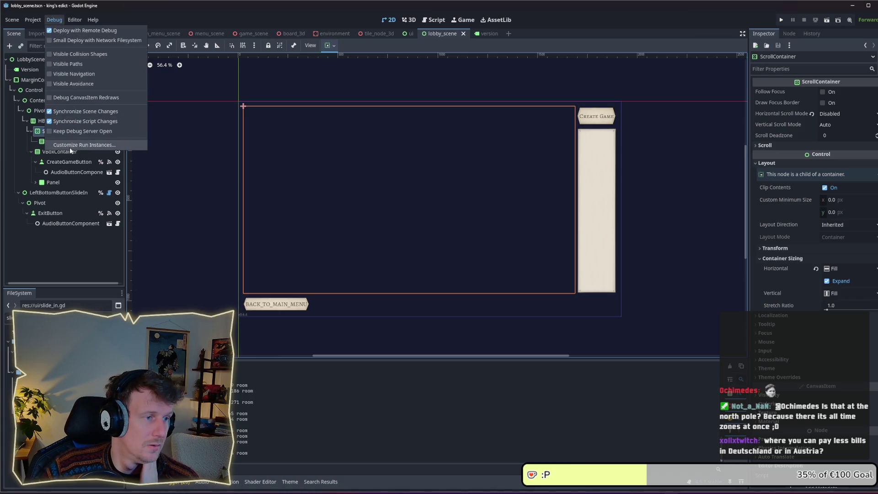
{"action": "left_click", "coordinate": [70, 145]}
{"action": "left_click", "coordinate": [655, 187]}
{"action": "left_click", "coordinate": [655, 187]}
{"action": "left_click", "coordinate": [656, 186]}
{"action": "left_click", "coordinate": [655, 186]}
{"action": "left_click", "coordinate": [655, 186]}
{"action": "left_click", "coordinate": [607, 351]}
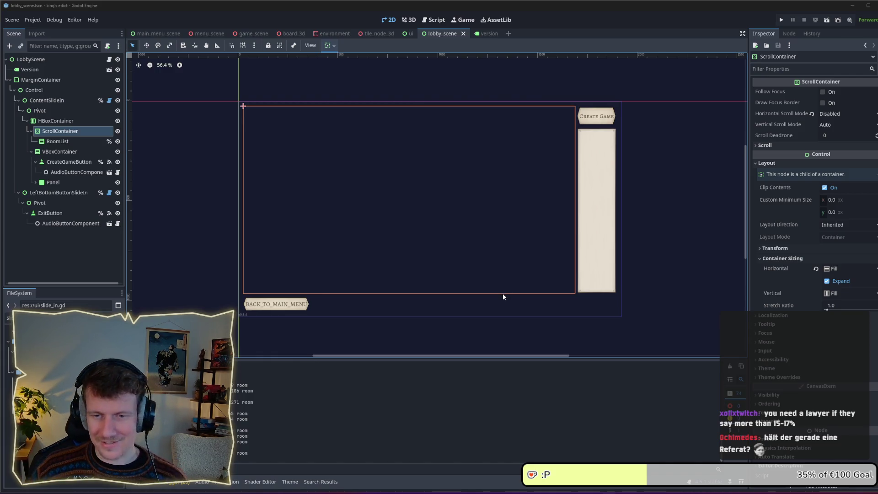
{"action": "scroll", "coordinate": [486, 302], "scroll_direction": "up", "scroll_amount": 1}
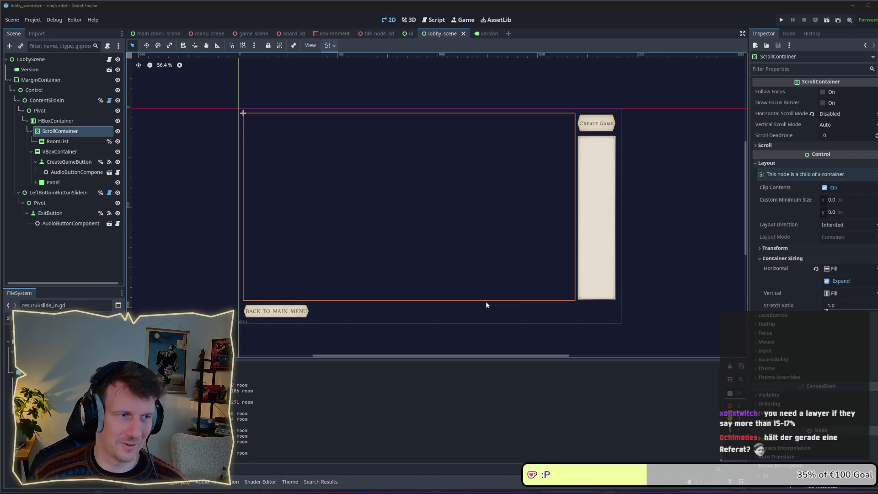
{"action": "scroll", "coordinate": [485, 300], "scroll_direction": "up", "scroll_amount": 1}
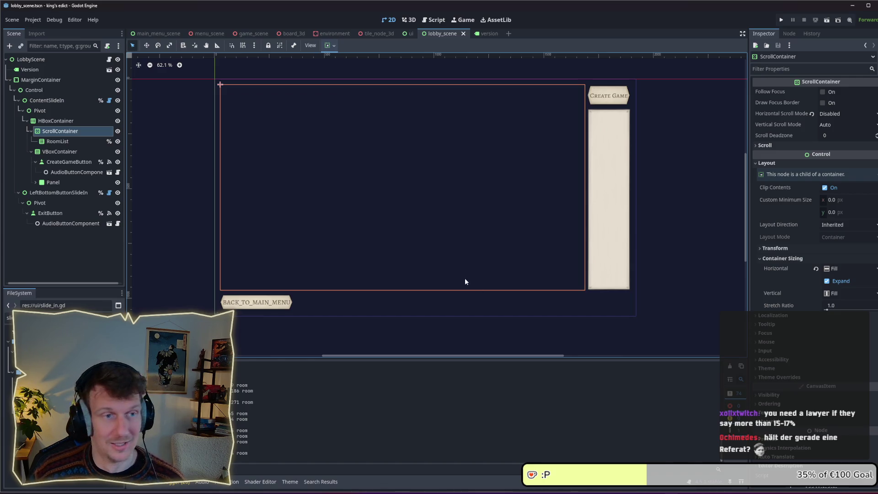
{"action": "left_click_drag", "start_coordinate": [448, 255], "coordinate": [459, 258]}
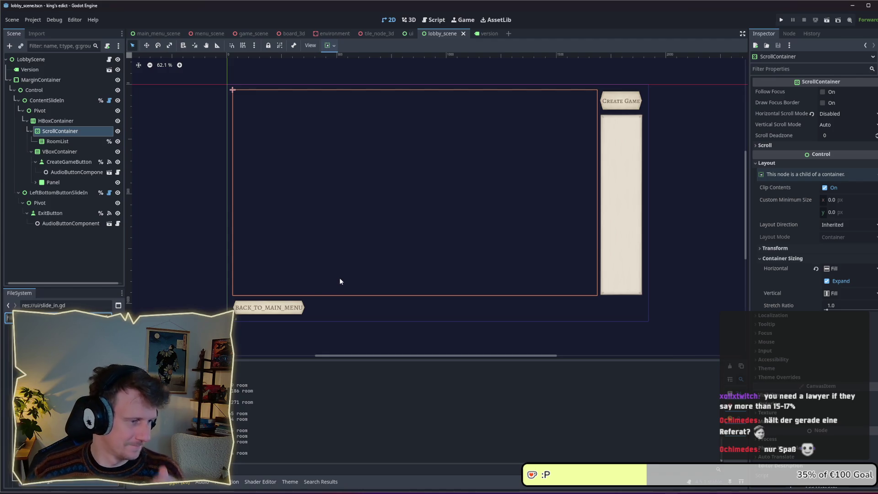
{"action": "left_click", "coordinate": [403, 314]}
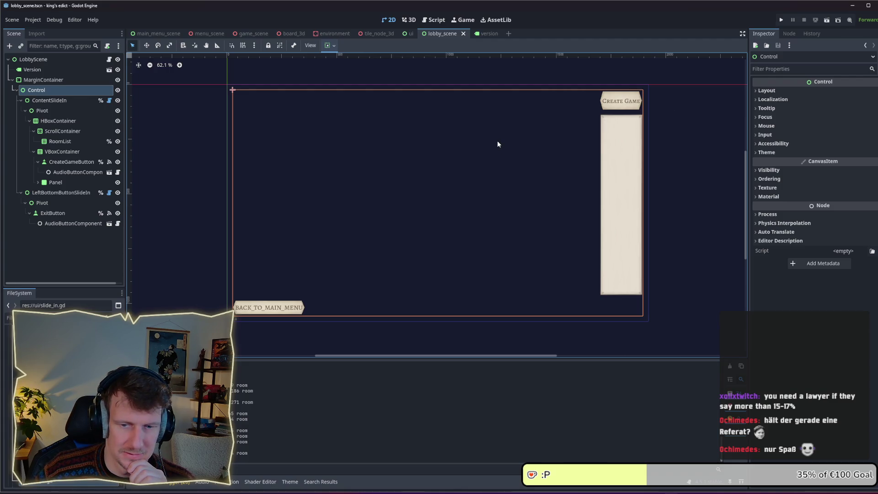
{"action": "left_click", "coordinate": [781, 20]}
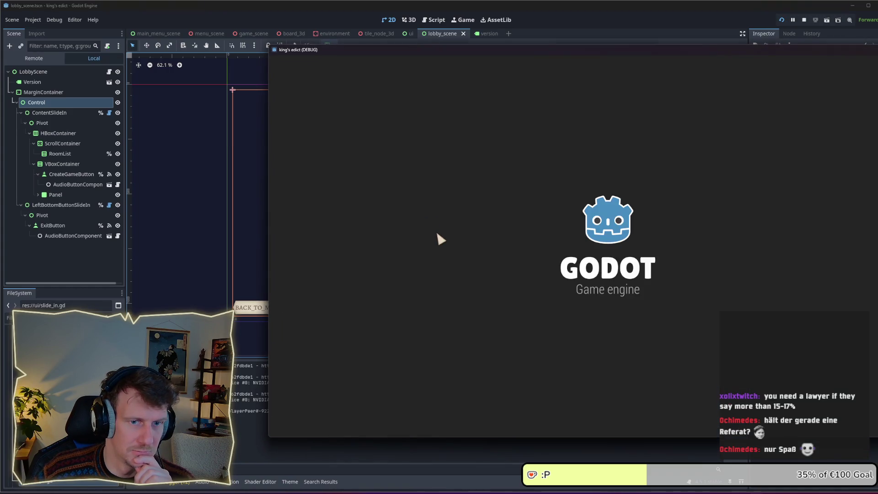
- Open the multiplayer lobby, create a game room, leave it and return to the main menu
{"action": "left_click", "coordinate": [682, 282]}
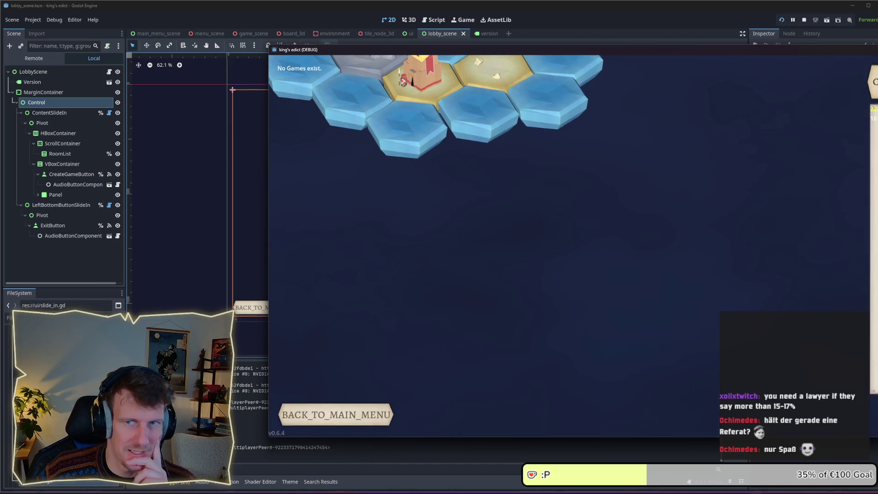
{"action": "left_click_drag", "start_coordinate": [722, 49], "coordinate": [586, 34]}
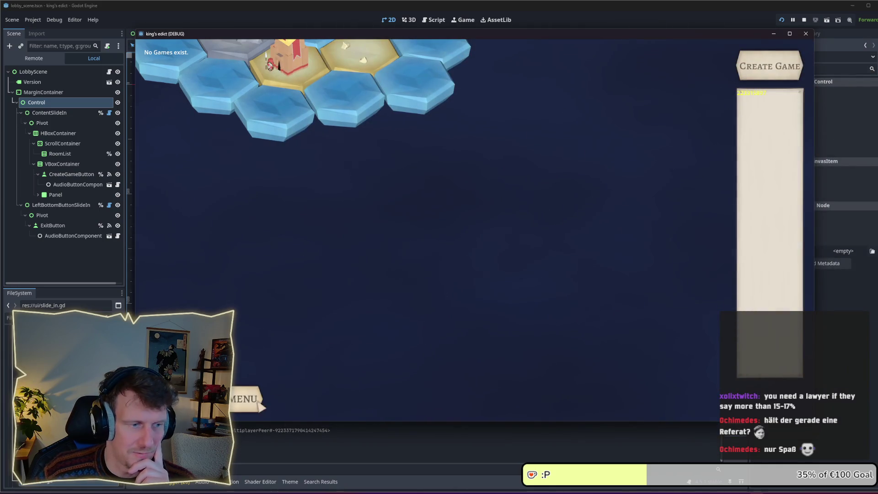
{"action": "left_click", "coordinate": [256, 403]}
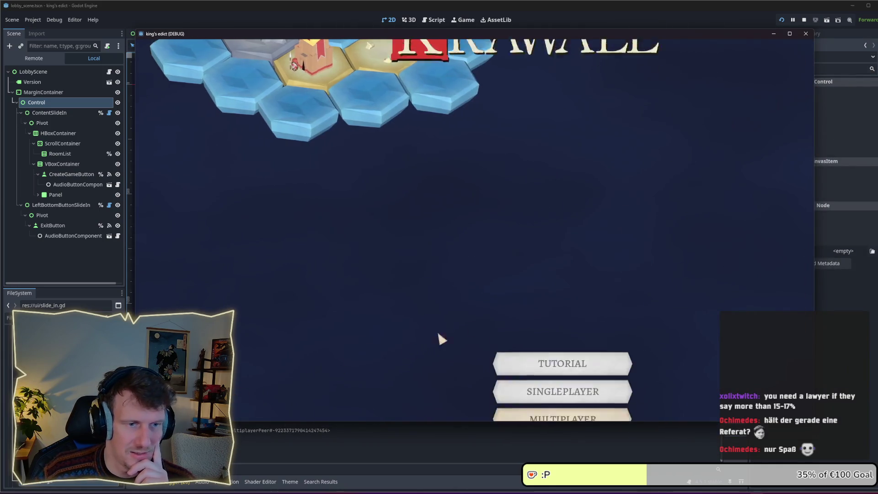
{"action": "left_click", "coordinate": [562, 256]}
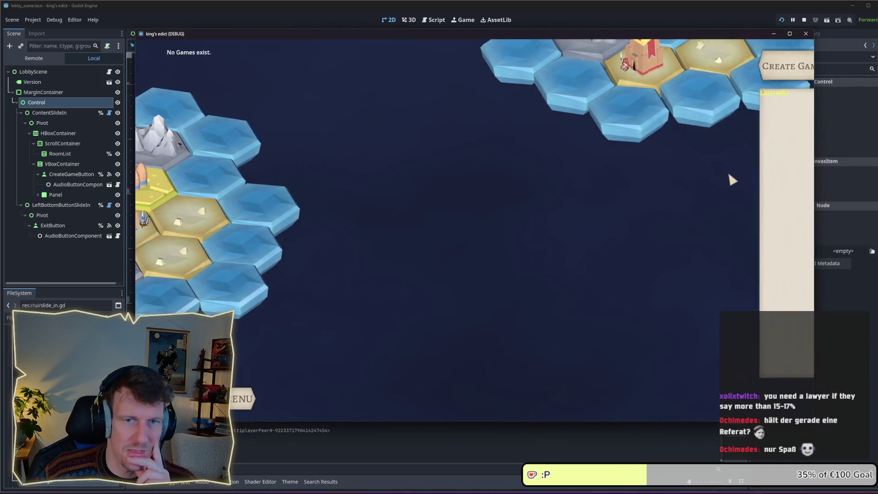
{"action": "left_click", "coordinate": [787, 80]}
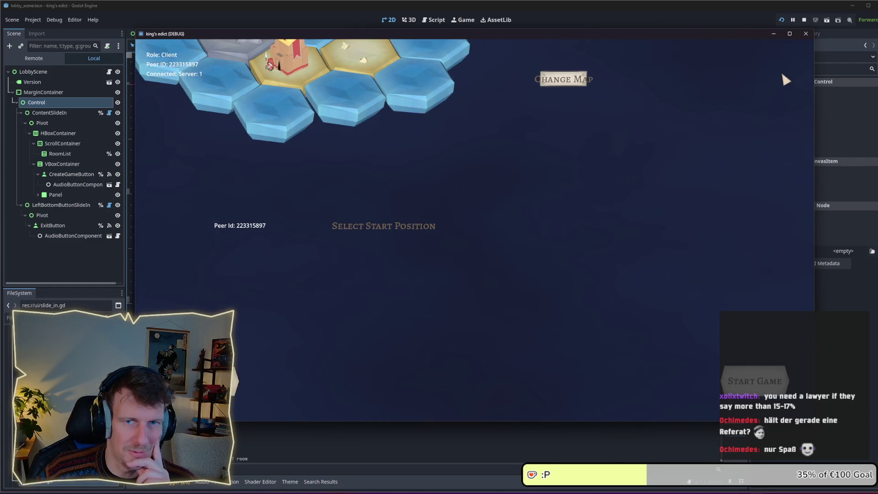
{"action": "left_click", "coordinate": [251, 363]}
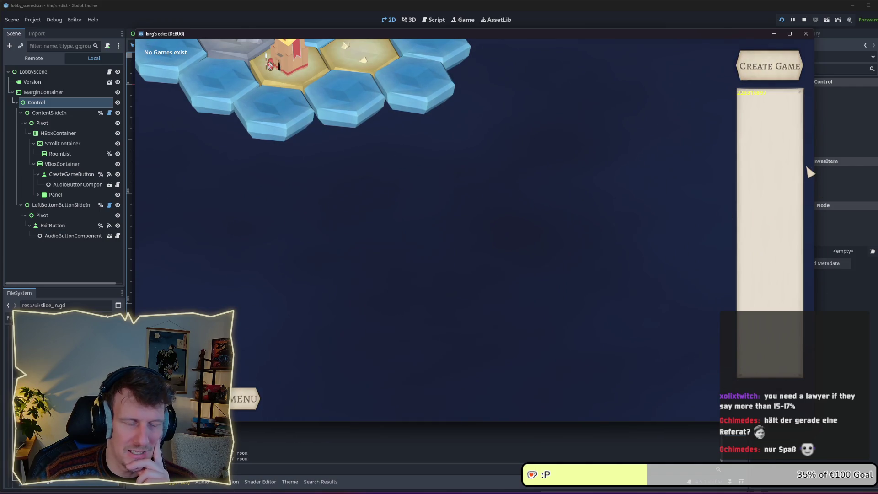
{"action": "key", "text": "Escape"}
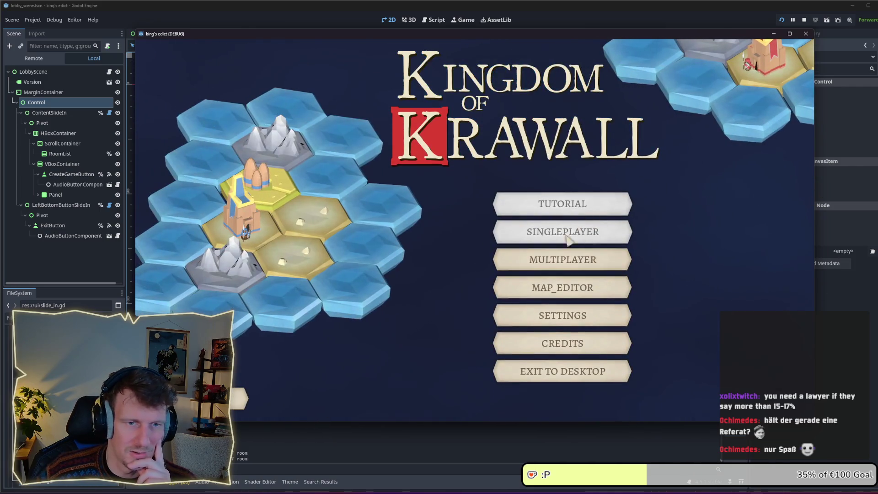
- Reopen the lobby, try creating a game room twice, and move the game window aside
{"action": "left_click", "coordinate": [567, 259]}
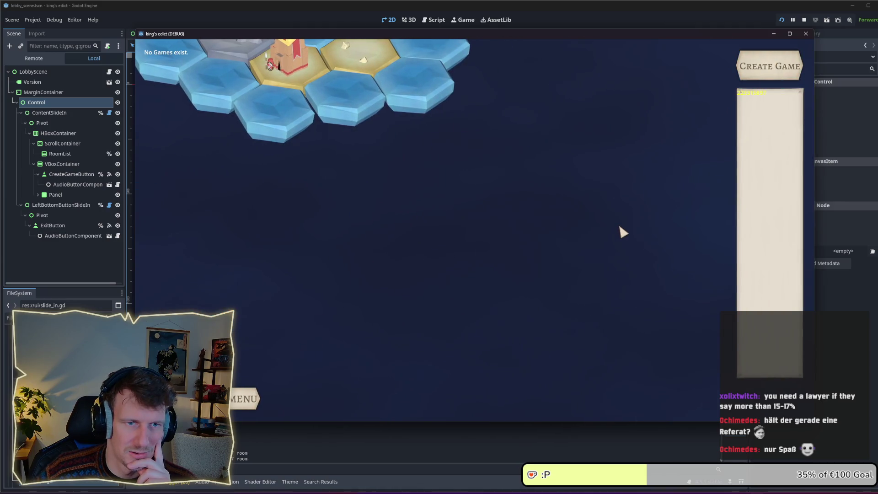
{"action": "left_click", "coordinate": [762, 80]}
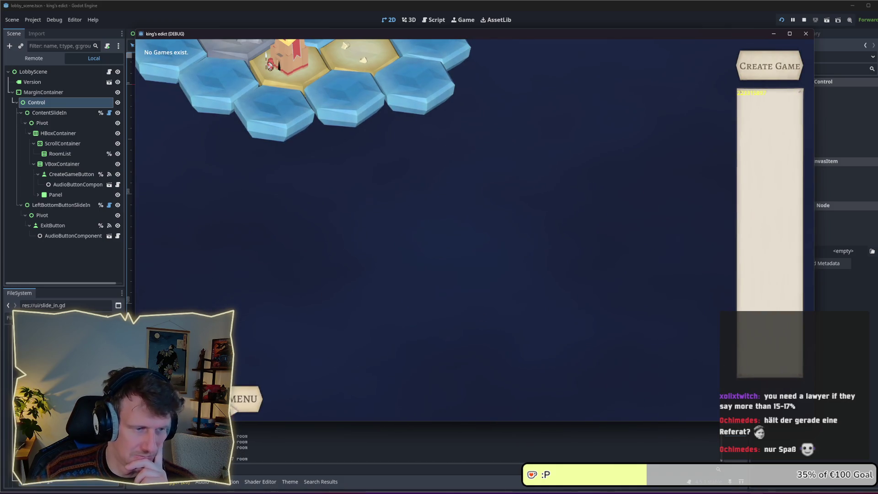
{"action": "left_click", "coordinate": [770, 68]}
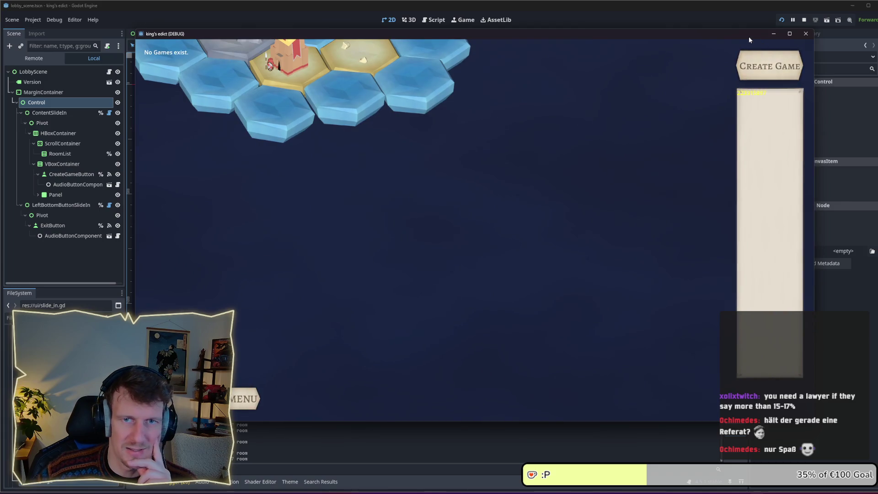
{"action": "left_click_drag", "start_coordinate": [750, 36], "coordinate": [684, 53]}
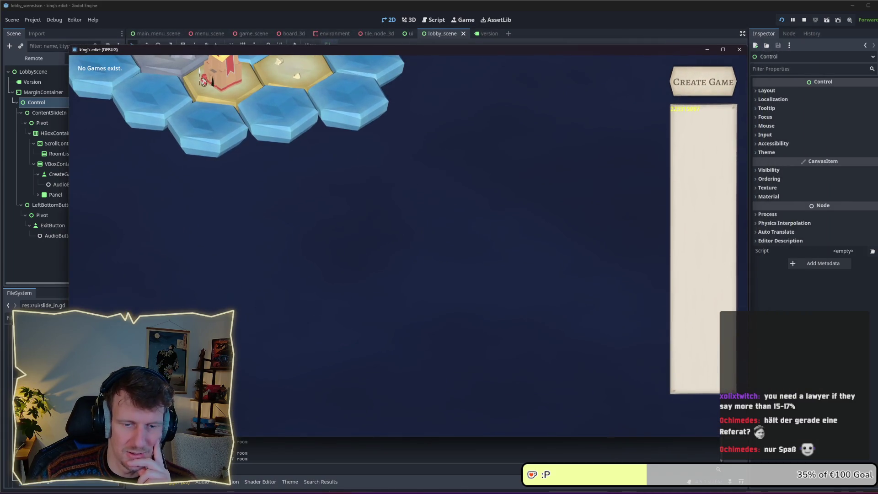
{"action": "key", "text": "alt+Tab"}
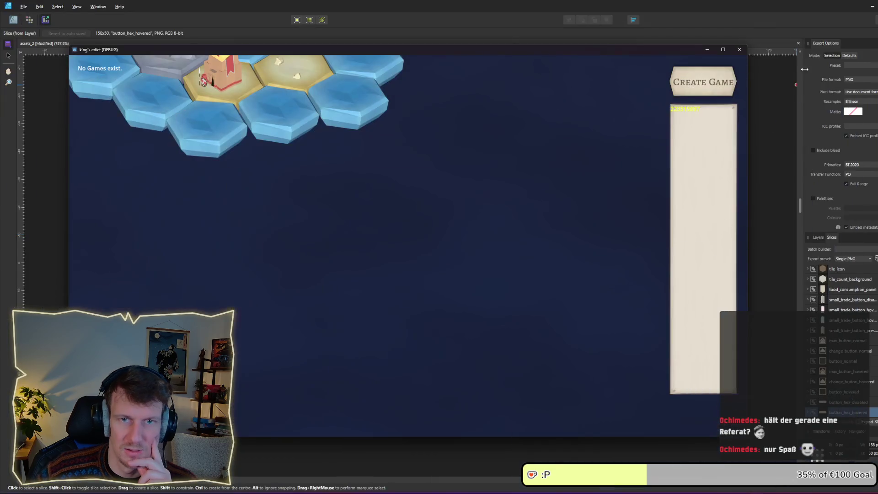
- Return to the Godot editor, stop the game and run it again
{"action": "key", "text": "alt+Tab"}
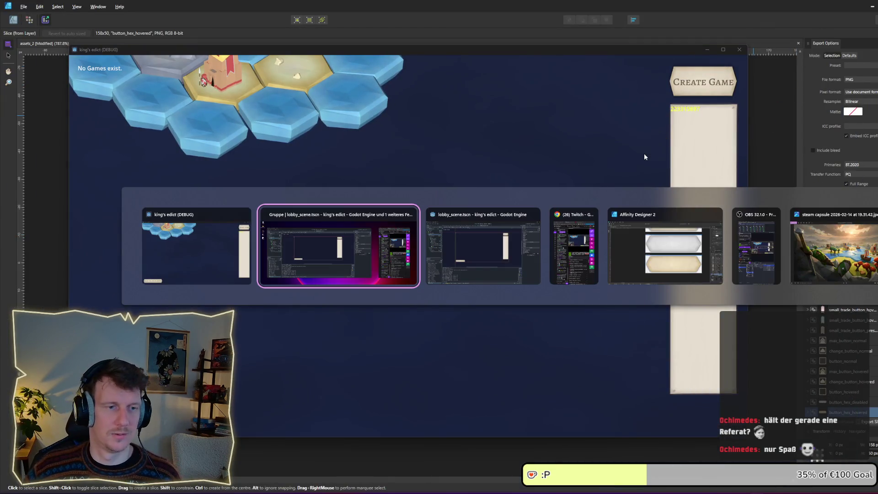
{"action": "key", "text": "alt+Tab"}
{"action": "left_click", "coordinate": [802, 20]}
{"action": "left_click", "coordinate": [780, 22]}
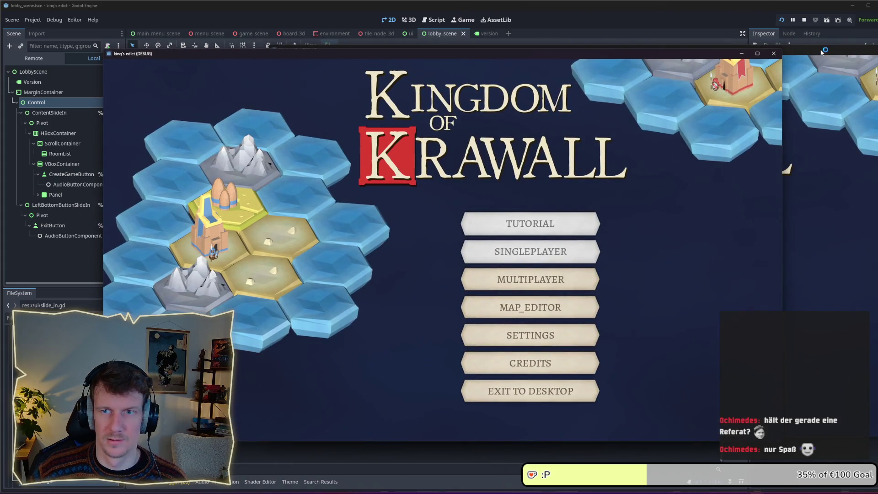
- Open multiplayer in both instances, try joining the room and creating a game, then stop the run
{"action": "left_click", "coordinate": [649, 274]}
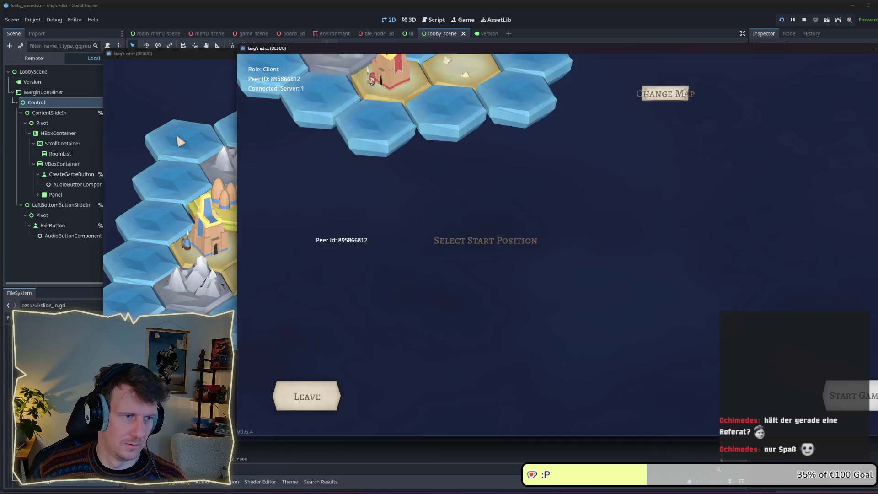
{"action": "left_click", "coordinate": [174, 183]}
{"action": "left_click", "coordinate": [528, 286]}
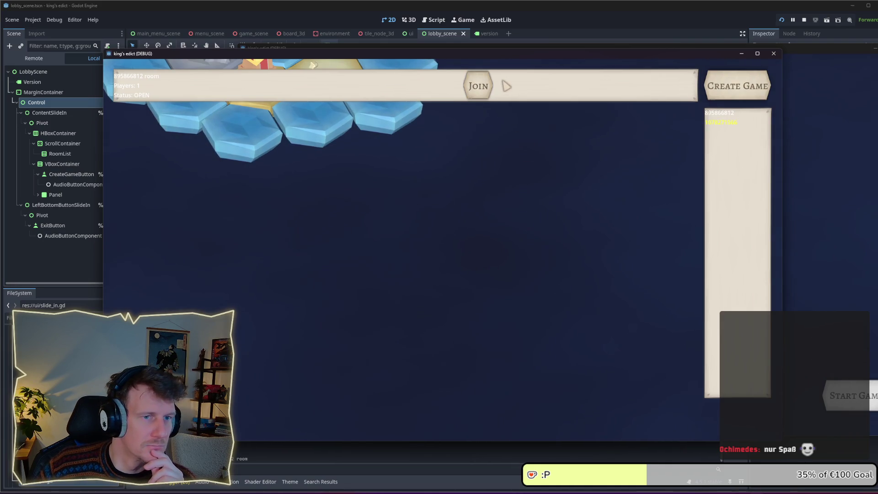
{"action": "left_click", "coordinate": [485, 91]}
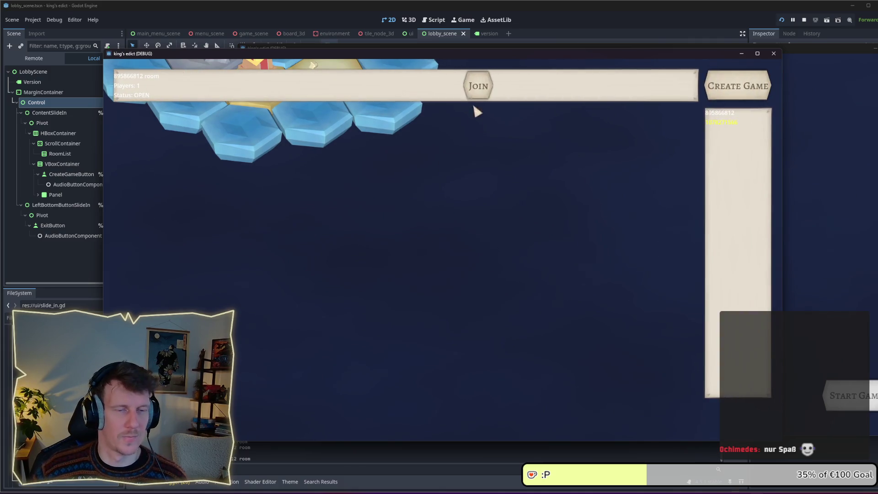
{"action": "left_click", "coordinate": [480, 86]}
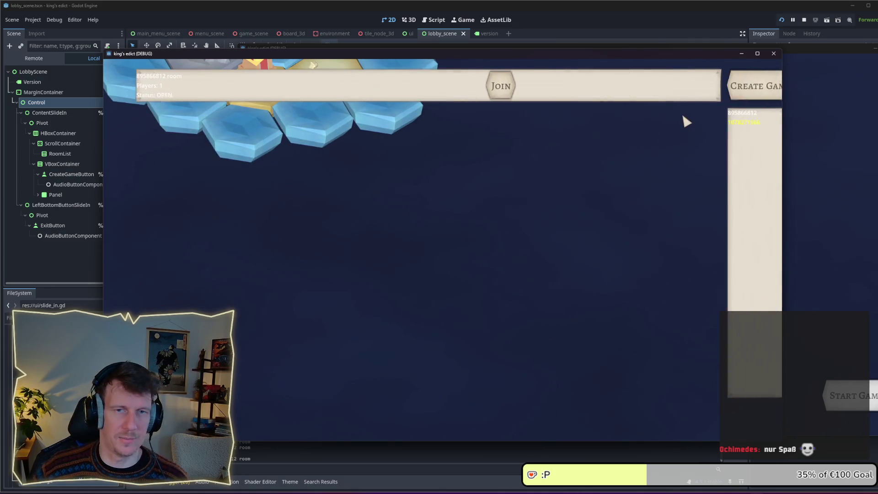
{"action": "left_click", "coordinate": [721, 96]}
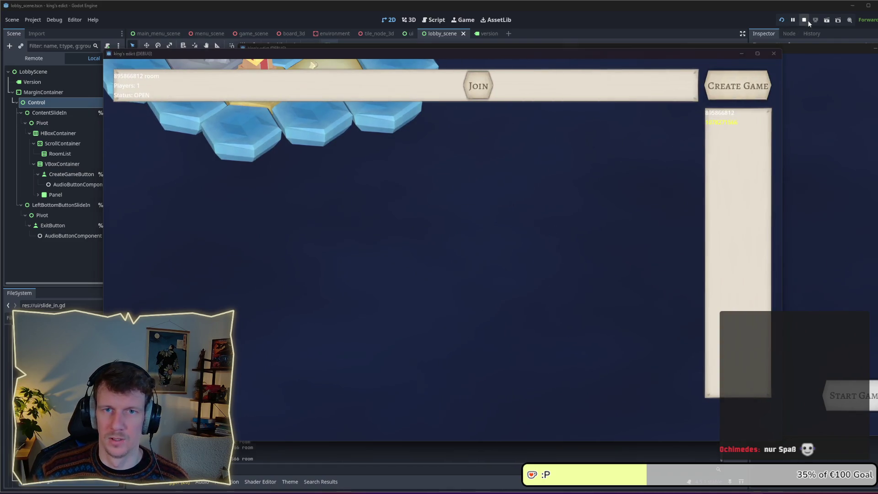
{"action": "left_click", "coordinate": [804, 20]}
{"action": "left_click", "coordinate": [405, 246]}
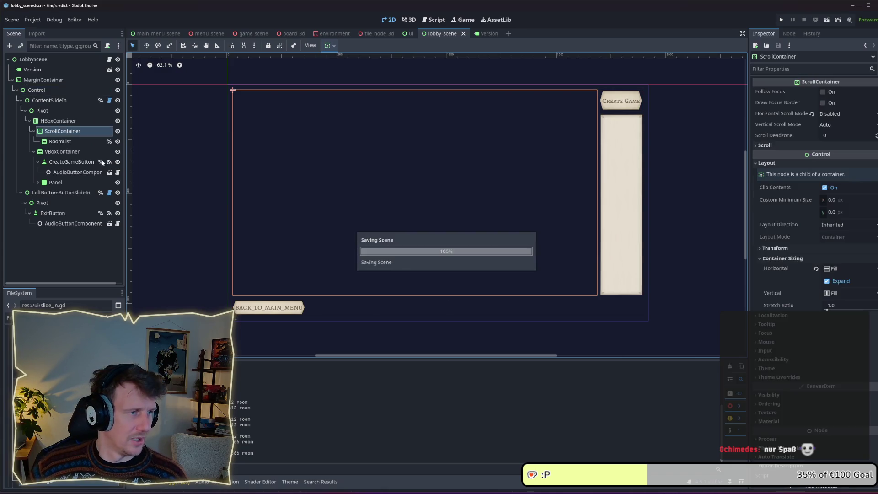
- Open lobby_scene.gd and select the create-room call on line 28 in _on_create_game_button_pressed
{"action": "key", "text": "ctrl+F3"}
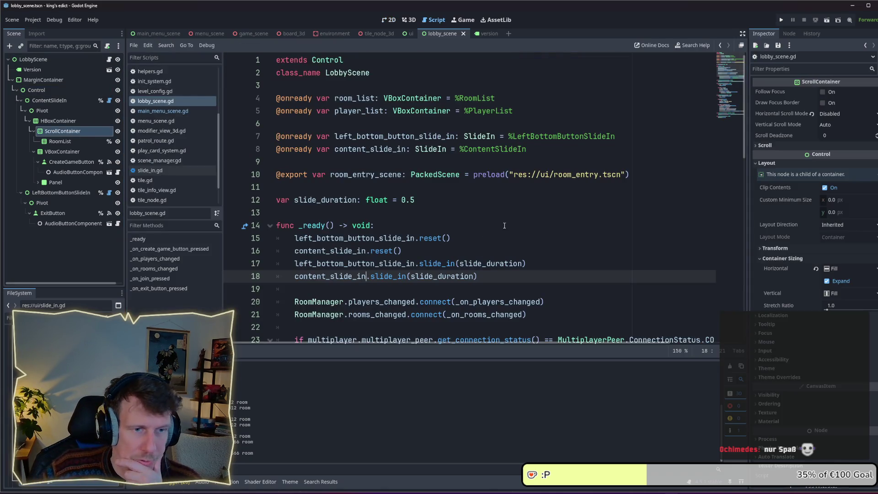
{"action": "scroll", "coordinate": [475, 240], "scroll_direction": "down", "scroll_amount": 6}
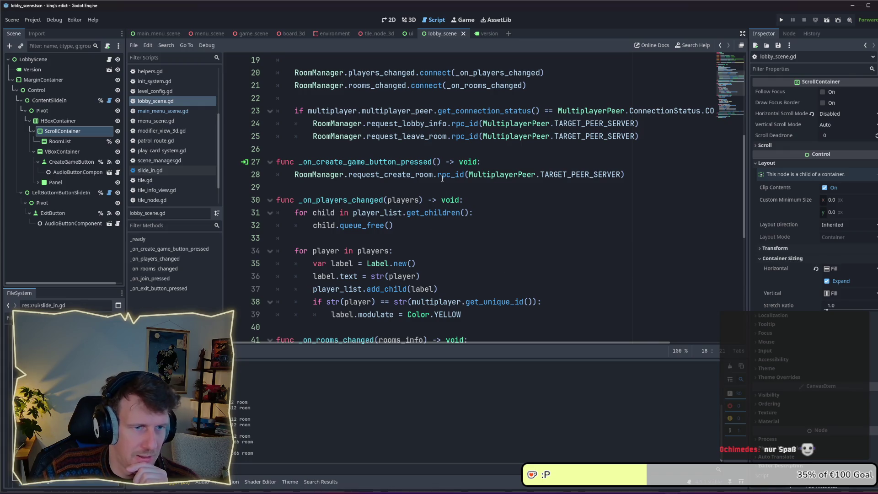
{"action": "double_click", "coordinate": [363, 163]}
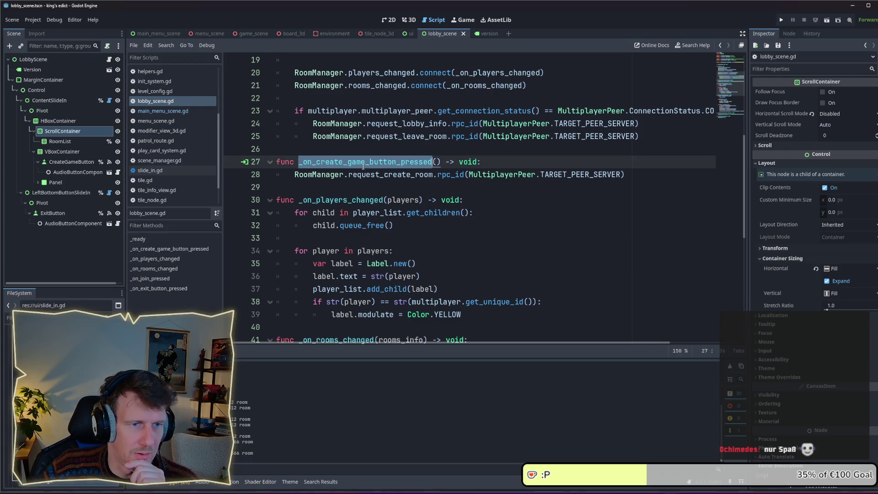
{"action": "left_click", "coordinate": [414, 176]}
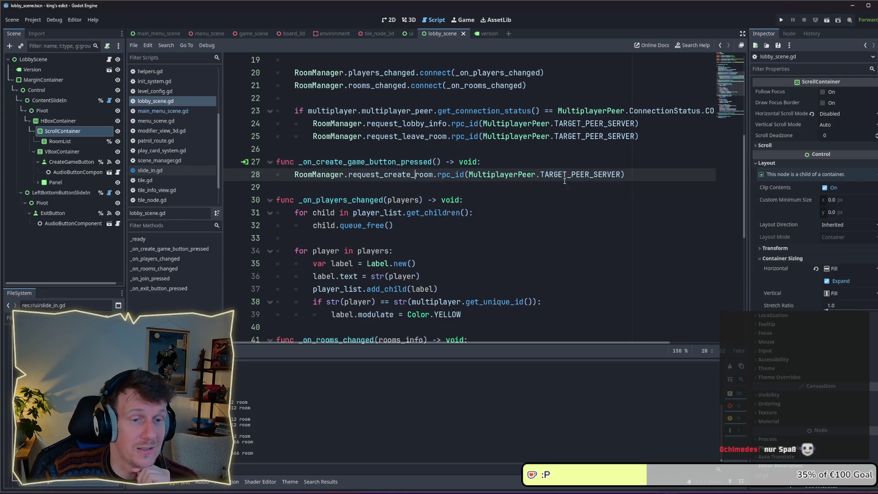
{"action": "left_click_drag", "start_coordinate": [632, 175], "coordinate": [296, 175]}
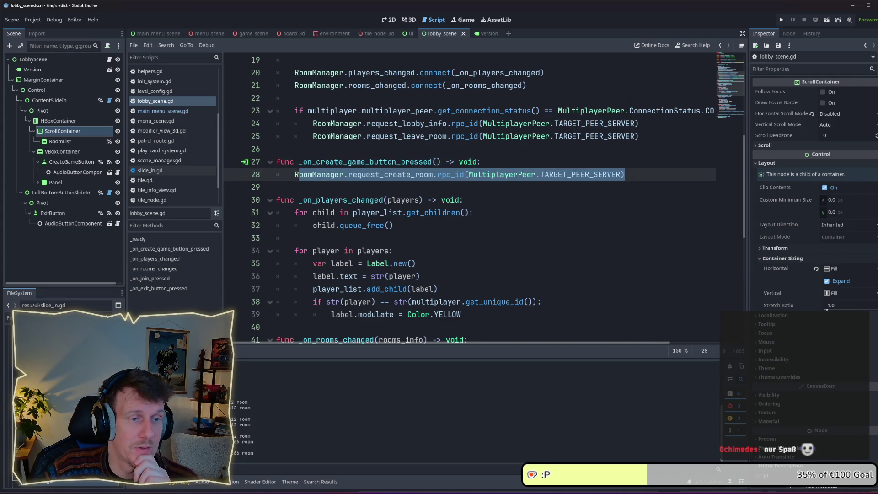
{"action": "left_click", "coordinate": [295, 175]}
{"action": "left_click_drag", "start_coordinate": [620, 179], "coordinate": [295, 176]}
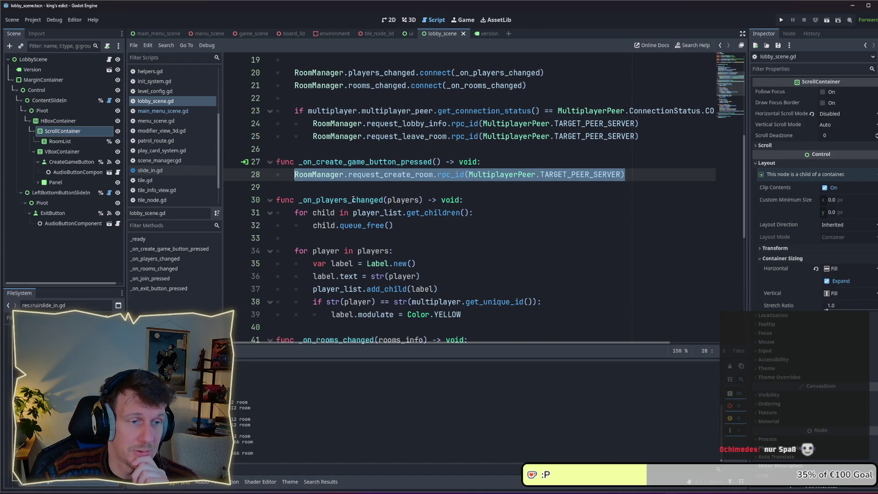
- Scroll to the join handler and select the join-room request on line 59
{"action": "scroll", "coordinate": [353, 199], "scroll_direction": "up", "scroll_amount": 1}
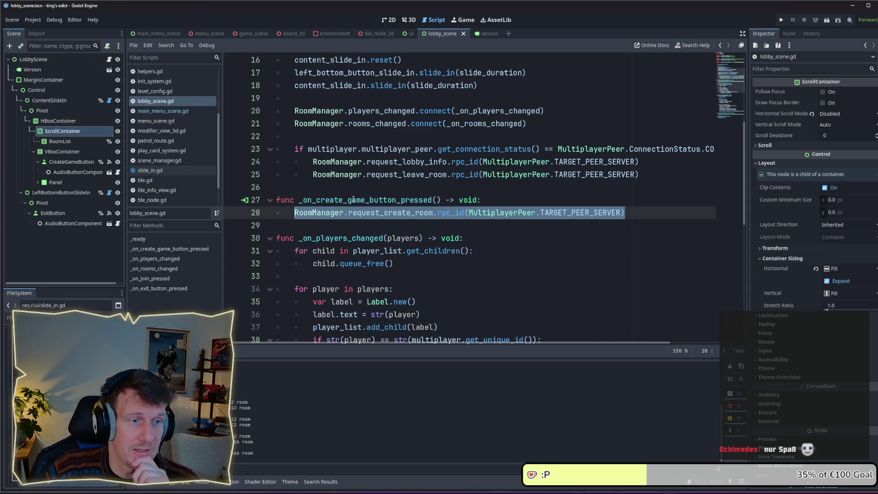
{"action": "scroll", "coordinate": [353, 200], "scroll_direction": "up", "scroll_amount": 1}
{"action": "scroll", "coordinate": [353, 200], "scroll_direction": "down", "scroll_amount": 7}
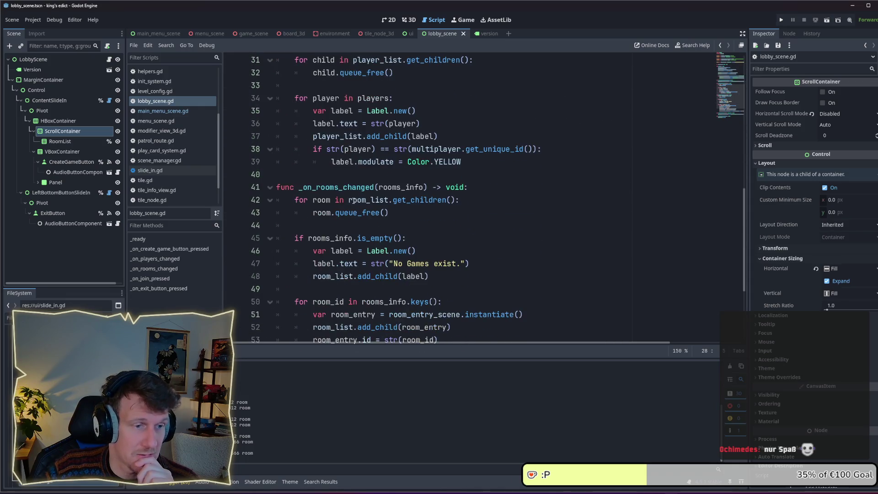
{"action": "scroll", "coordinate": [380, 219], "scroll_direction": "down", "scroll_amount": 3}
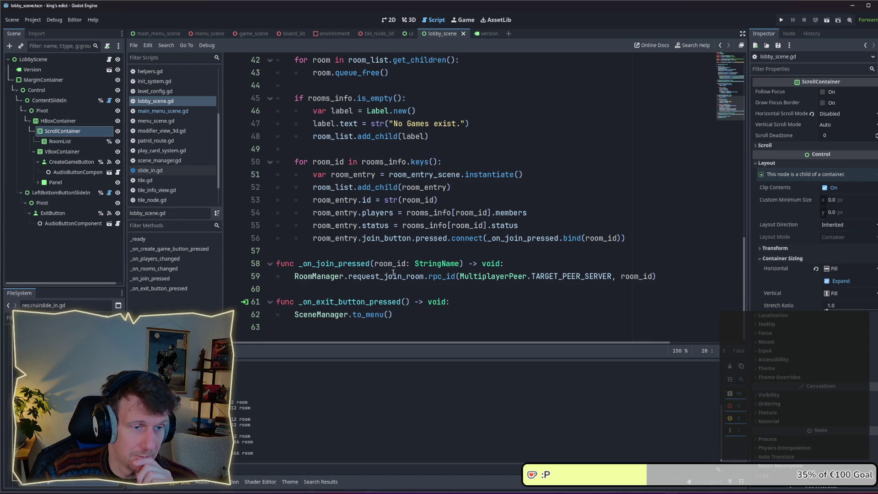
{"action": "mouse_move", "coordinate": [660, 278]}
{"action": "left_mouse_down"}
{"action": "mouse_move", "coordinate": [297, 282]}
{"action": "mouse_move", "coordinate": [309, 282]}
{"action": "left_mouse_up"}
{"action": "left_click", "coordinate": [378, 291]}
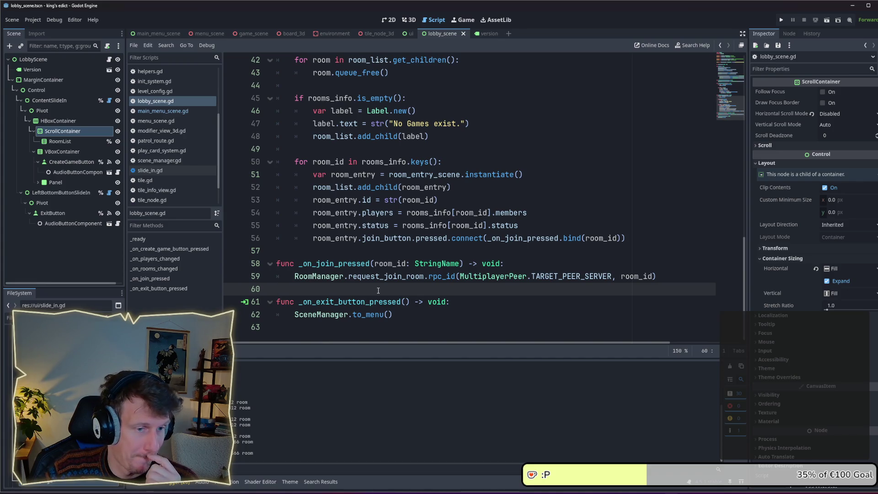
{"action": "mouse_move", "coordinate": [382, 313]}
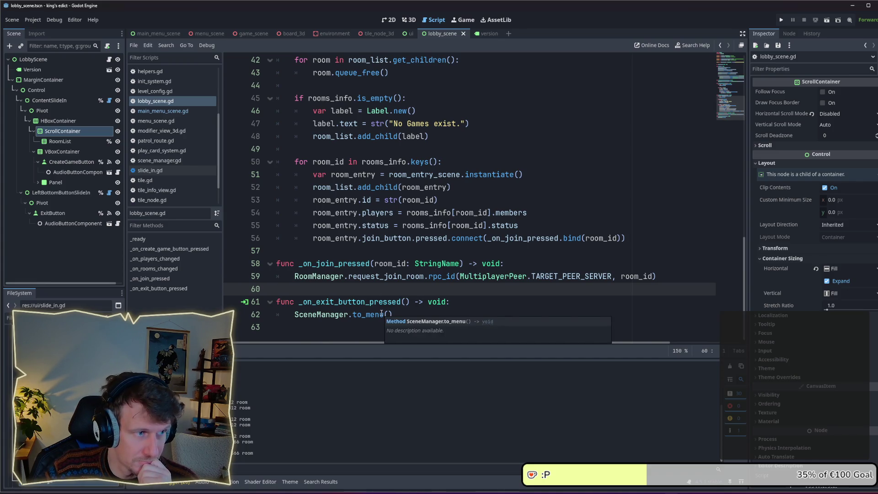
{"action": "left_click_drag", "start_coordinate": [658, 277], "coordinate": [299, 283]}
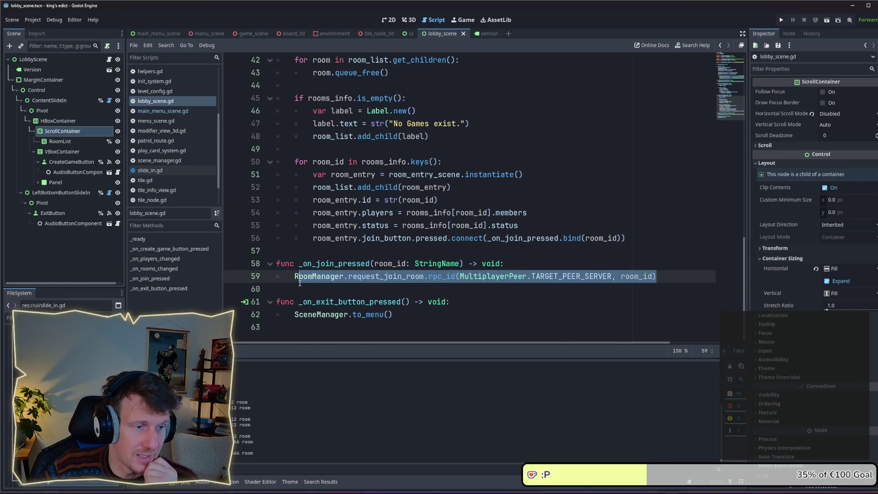
{"action": "left_click", "coordinate": [300, 288]}
- Scroll back through the script, checking lines 29–32, then down toward _on_rooms_changed
{"action": "scroll", "coordinate": [317, 277], "scroll_direction": "up", "scroll_amount": 1}
{"action": "scroll", "coordinate": [439, 269], "scroll_direction": "up", "scroll_amount": 6}
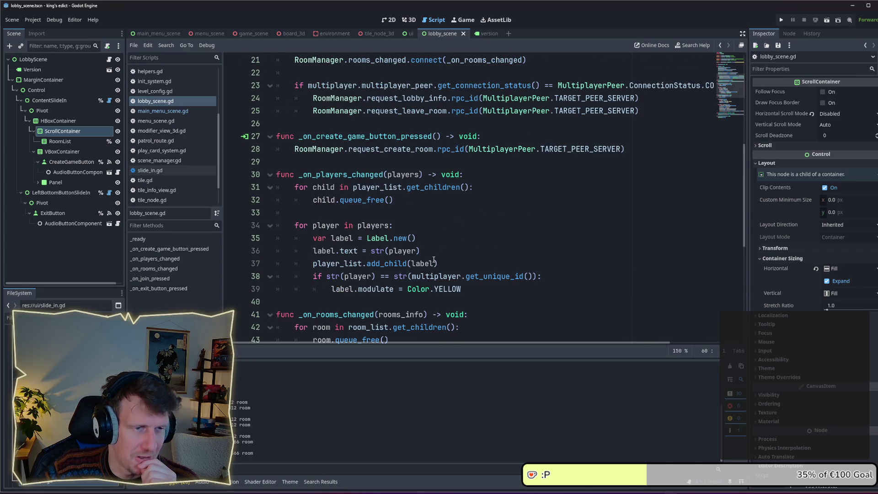
{"action": "scroll", "coordinate": [433, 260], "scroll_direction": "up", "scroll_amount": 2}
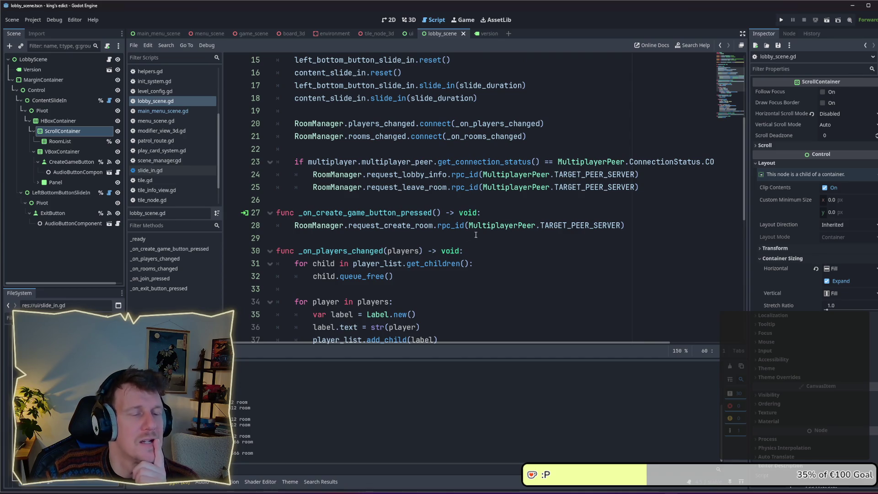
{"action": "scroll", "coordinate": [475, 234], "scroll_direction": "up", "scroll_amount": 1}
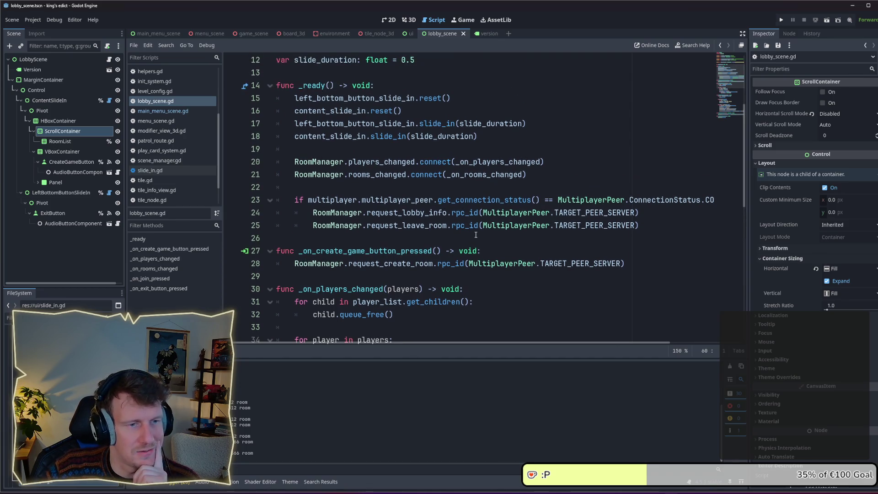
{"action": "scroll", "coordinate": [476, 235], "scroll_direction": "down", "scroll_amount": 1}
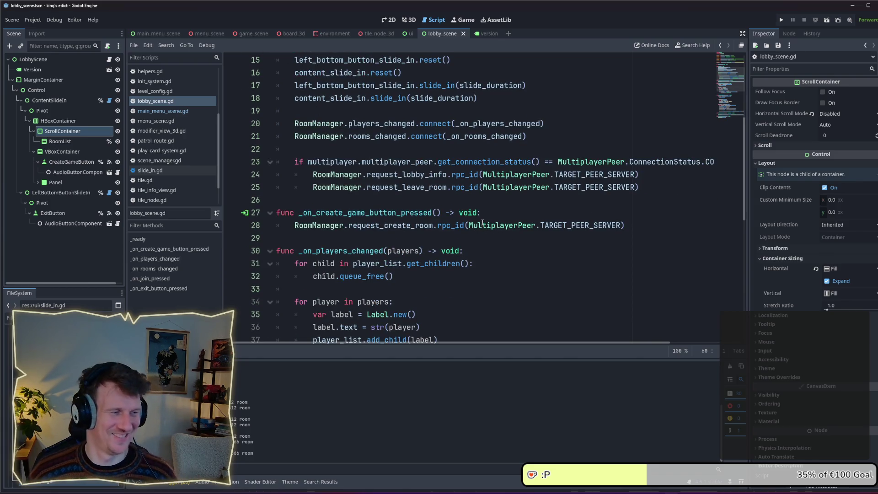
{"action": "left_click", "coordinate": [460, 237]}
{"action": "scroll", "coordinate": [461, 237], "scroll_direction": "down", "scroll_amount": 1}
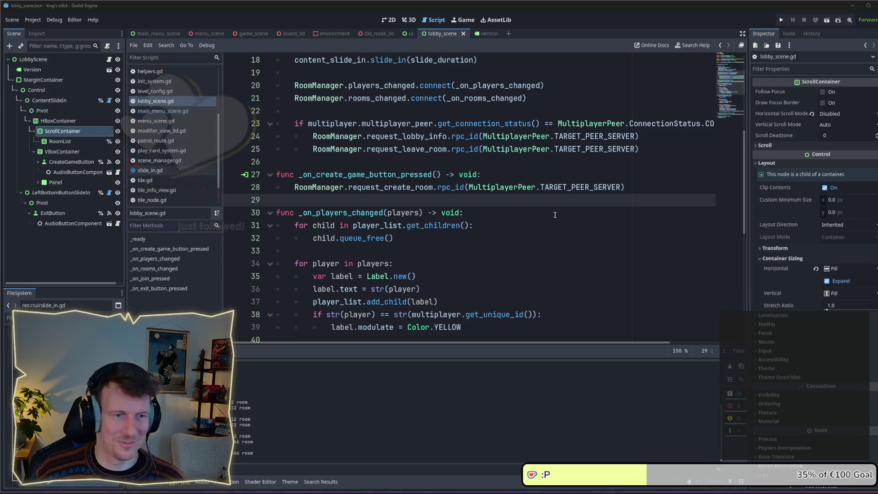
{"action": "left_click", "coordinate": [480, 229]}
{"action": "left_click", "coordinate": [467, 240]}
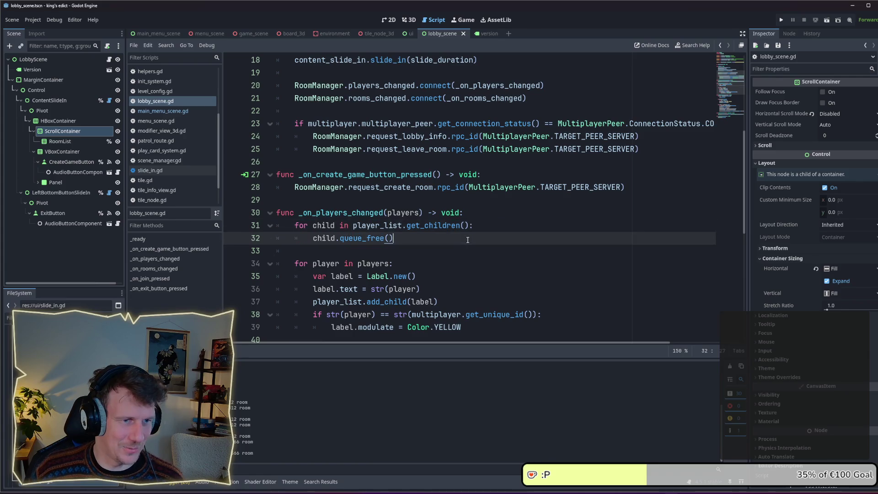
{"action": "scroll", "coordinate": [467, 239], "scroll_direction": "down", "scroll_amount": 5}
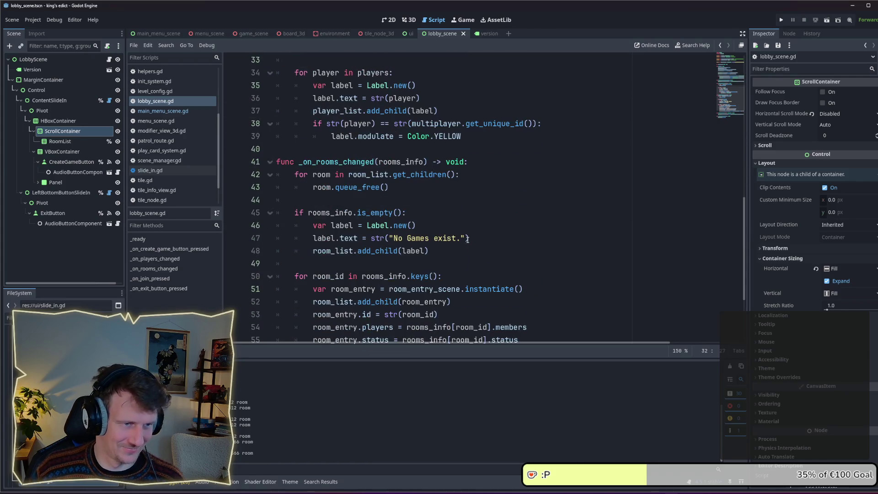
{"action": "scroll", "coordinate": [467, 239], "scroll_direction": "down", "scroll_amount": 3}
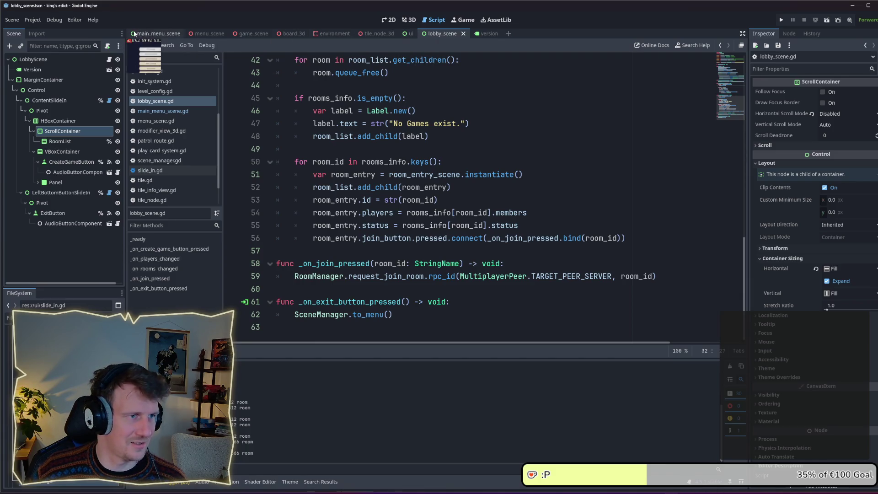
- Select the slide-out lines 28–31 in main_menu_scene.gd's _on_multiplayer_pressed
{"action": "left_click", "coordinate": [158, 33]}
{"action": "left_click", "coordinate": [105, 59]}
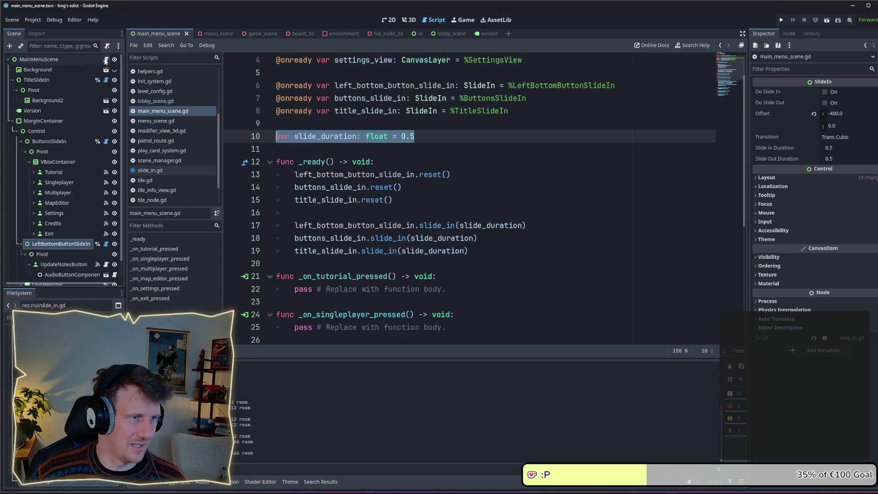
{"action": "scroll", "coordinate": [389, 210], "scroll_direction": "down", "scroll_amount": 5}
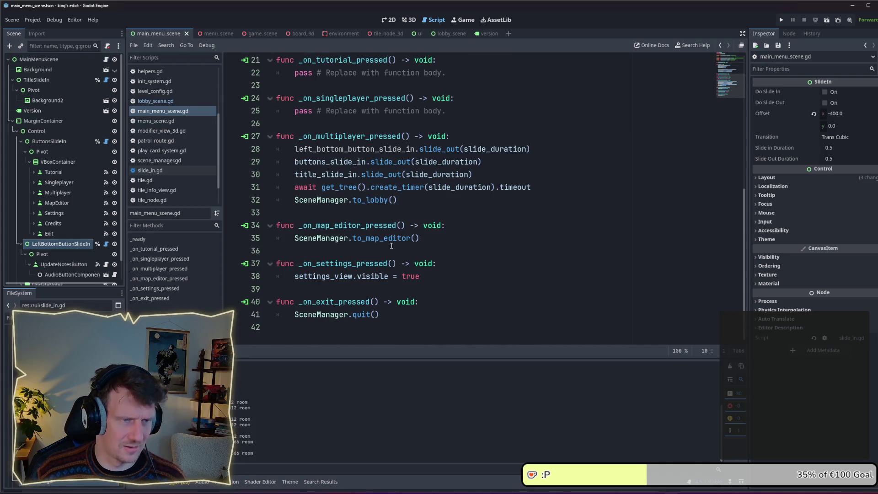
{"action": "mouse_move", "coordinate": [545, 185]}
{"action": "left_mouse_down"}
{"action": "mouse_move", "coordinate": [411, 187]}
{"action": "mouse_move", "coordinate": [294, 174]}
{"action": "mouse_move", "coordinate": [276, 149]}
{"action": "left_mouse_up"}
{"action": "key", "text": "ctrl+c"}
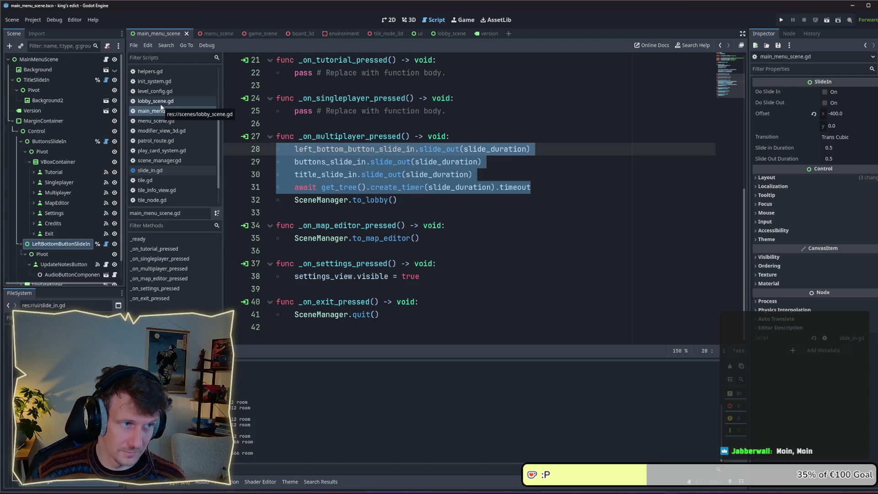
- Paste the slide-out and await lines into lobby_scene.gd's _on_exit_button_pressed and fix indentation
{"action": "left_click", "coordinate": [161, 105]}
{"action": "left_click", "coordinate": [458, 299]}
{"action": "key", "text": "Return"}
{"action": "key", "text": "Return"}
{"action": "key", "text": "Up"}
{"action": "scroll", "coordinate": [394, 267], "scroll_direction": "down", "scroll_amount": 1}
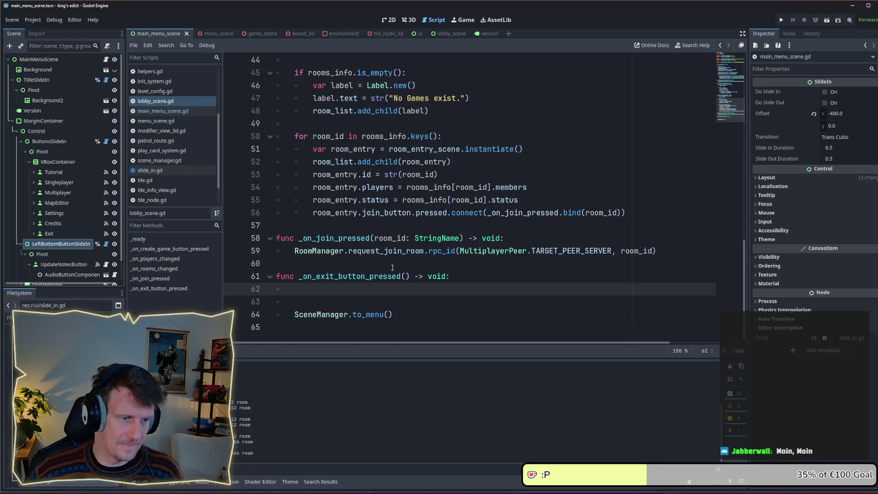
{"action": "key", "text": "ctrl+v"}
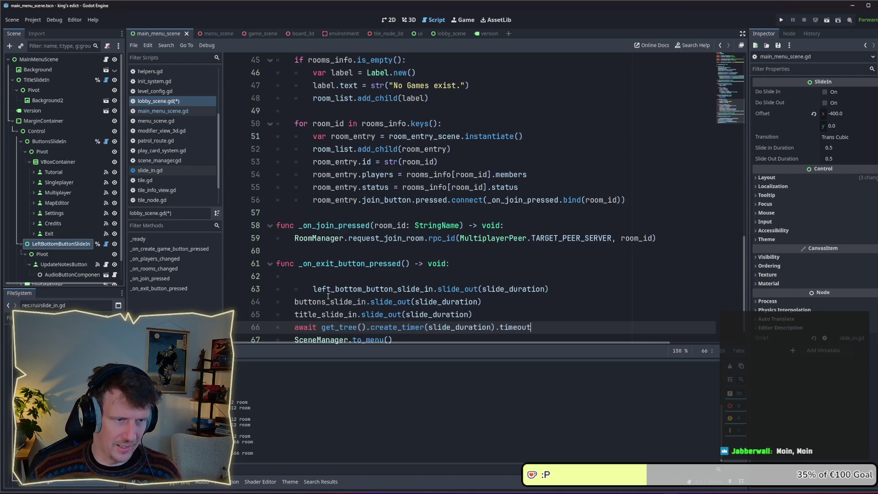
{"action": "left_click", "coordinate": [306, 288]}
{"action": "key", "text": "BackSpace"}
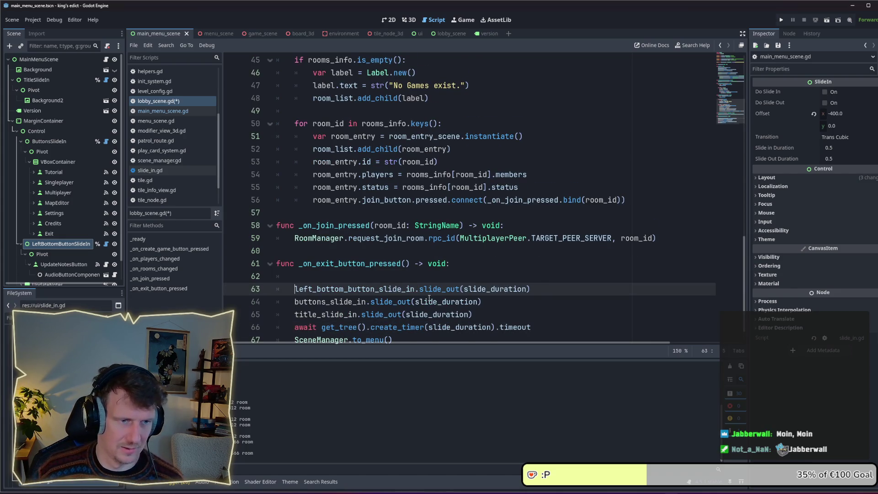
- Replace buttons_slide_in with content_slide_in, delete the title_slide_in line, save, and run the project
{"action": "scroll", "coordinate": [435, 300], "scroll_direction": "up", "scroll_amount": 10}
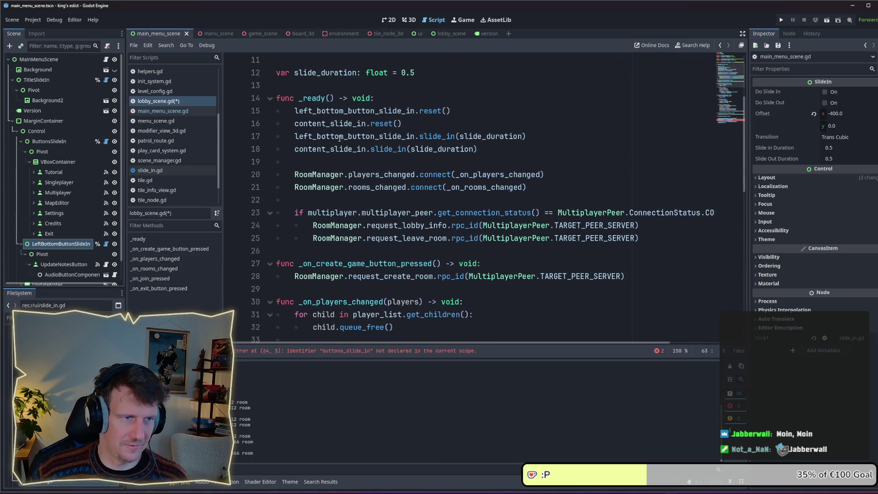
{"action": "double_click", "coordinate": [333, 149]}
{"action": "key", "text": "ctrl+c"}
{"action": "scroll", "coordinate": [371, 272], "scroll_direction": "down", "scroll_amount": 11}
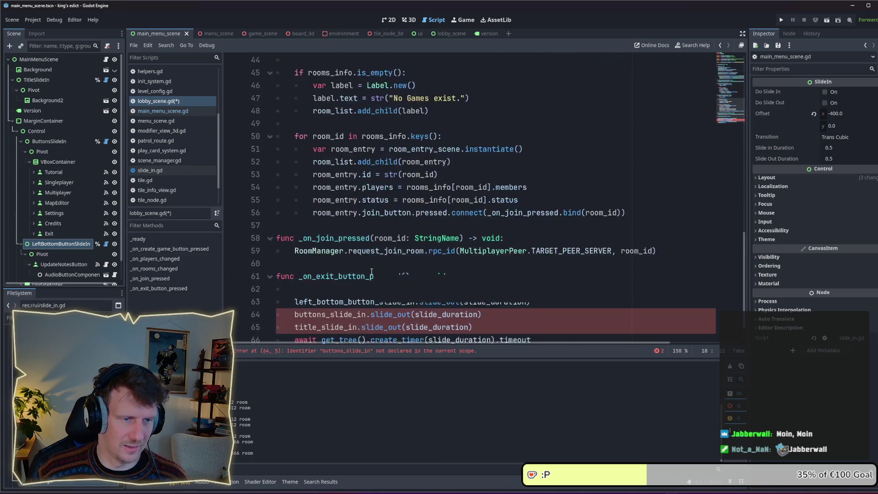
{"action": "double_click", "coordinate": [329, 276]}
{"action": "key", "text": "ctrl+v"}
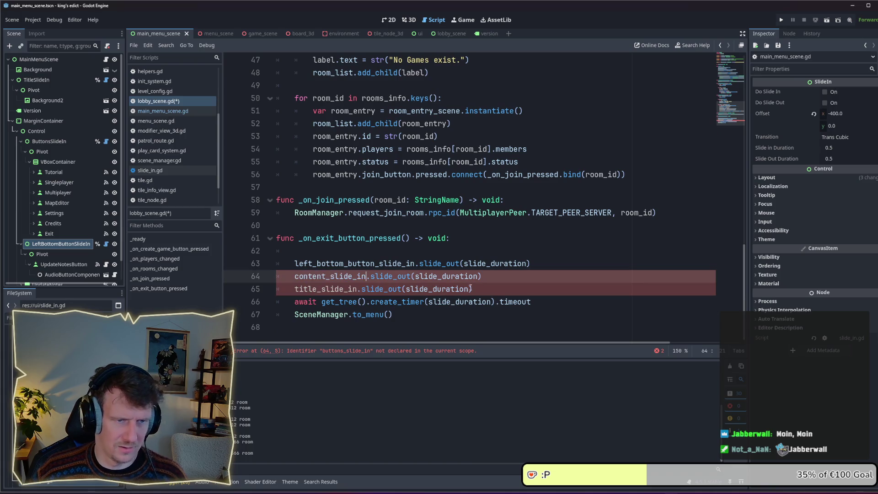
{"action": "left_click", "coordinate": [470, 288]}
{"action": "key", "text": "shift+Up"}
{"action": "key", "text": "BackSpace"}
{"action": "key", "text": "ctrl+s"}
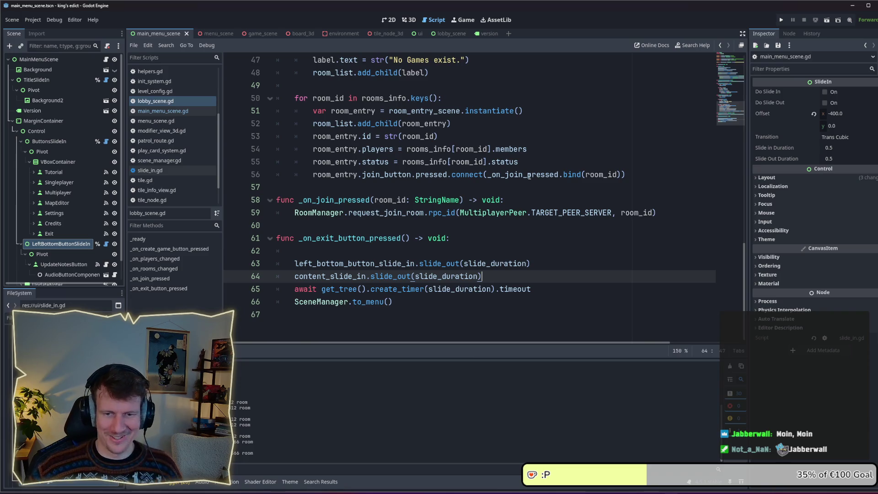
{"action": "left_click", "coordinate": [780, 21]}
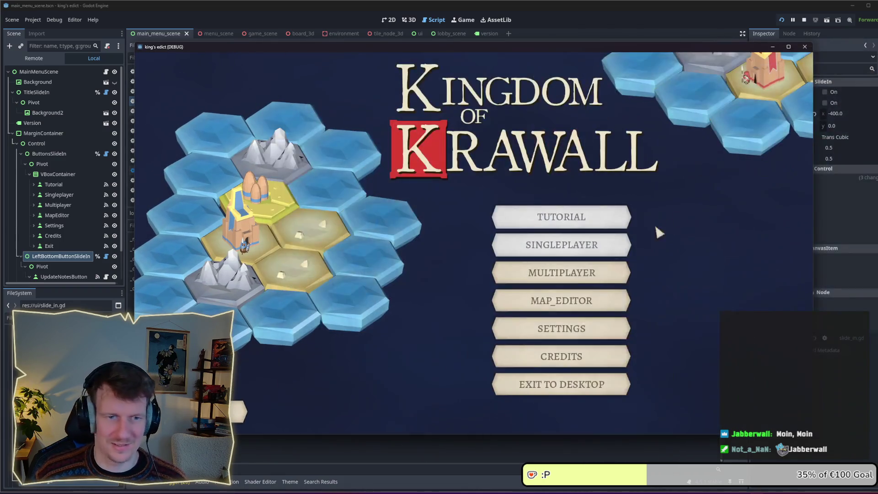
- Go from the main menu to the multiplayer lobby and back twice, trying Create Game each time
{"action": "left_click", "coordinate": [571, 269]}
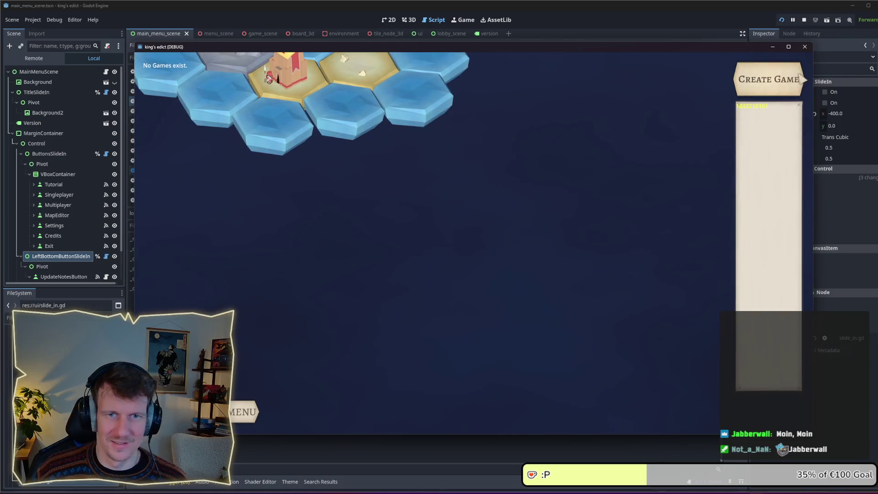
{"action": "left_click", "coordinate": [759, 87]}
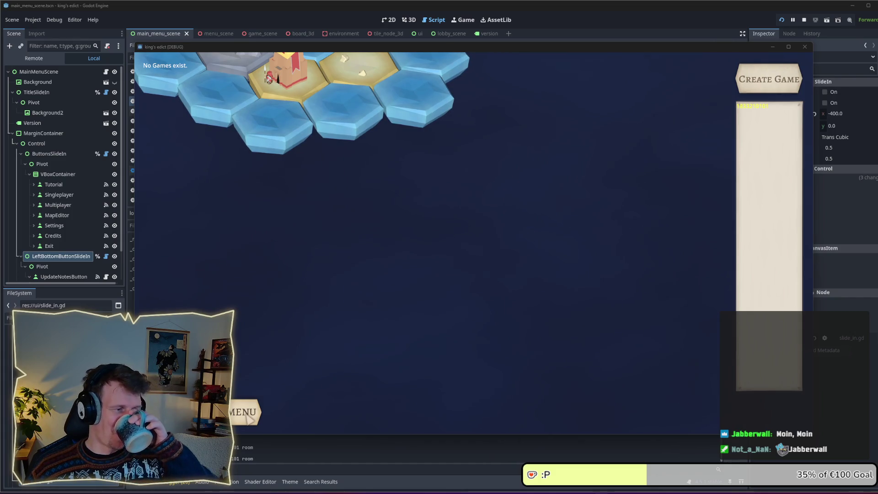
{"action": "left_click", "coordinate": [245, 411]}
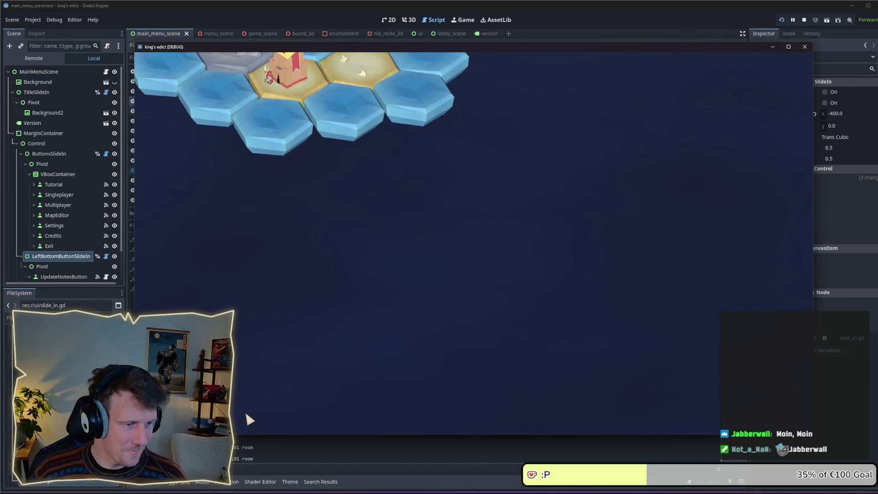
{"action": "left_click", "coordinate": [549, 271]}
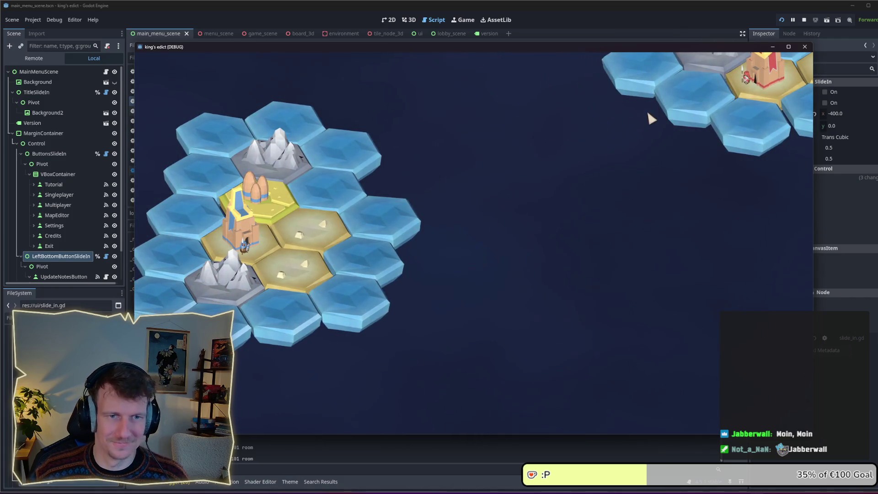
{"action": "left_click", "coordinate": [763, 86]}
{"action": "key", "text": "Escape"}
{"action": "left_click", "coordinate": [242, 411]}
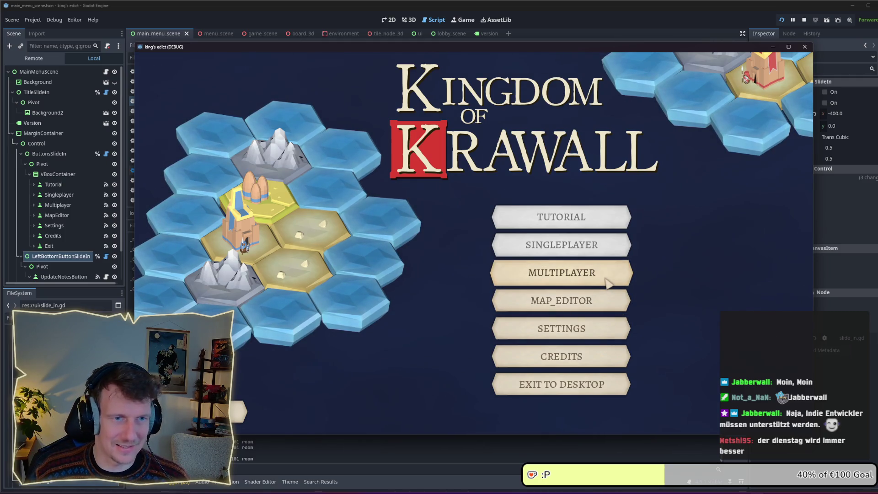
- Switch between the main menu and lobby twice, then reopen the lobby and create a game room
{"action": "left_click", "coordinate": [608, 281]}
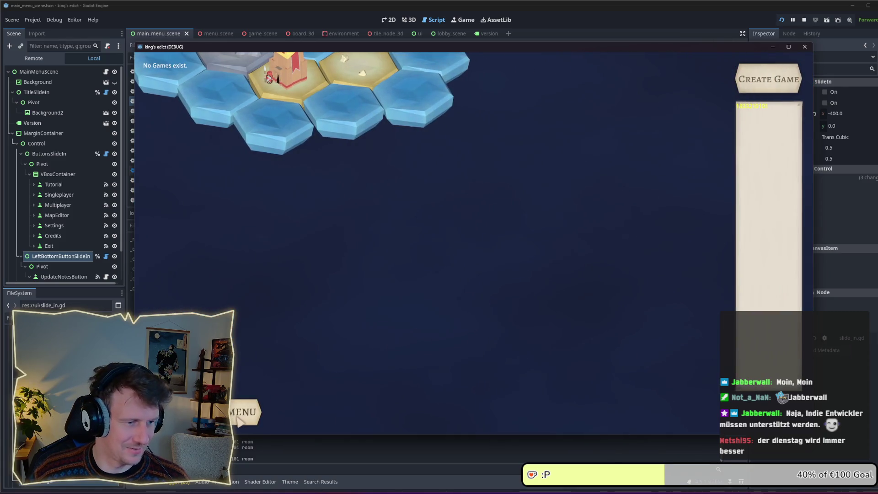
{"action": "left_click", "coordinate": [239, 418]}
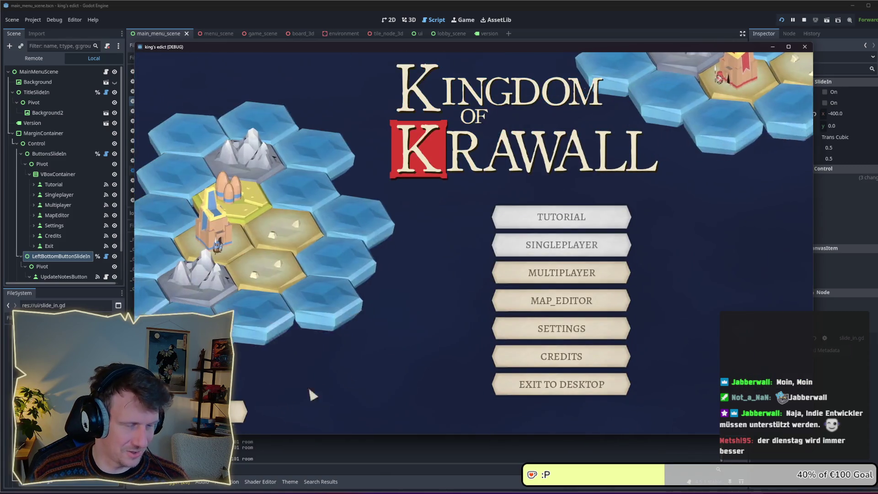
{"action": "left_click", "coordinate": [574, 273]}
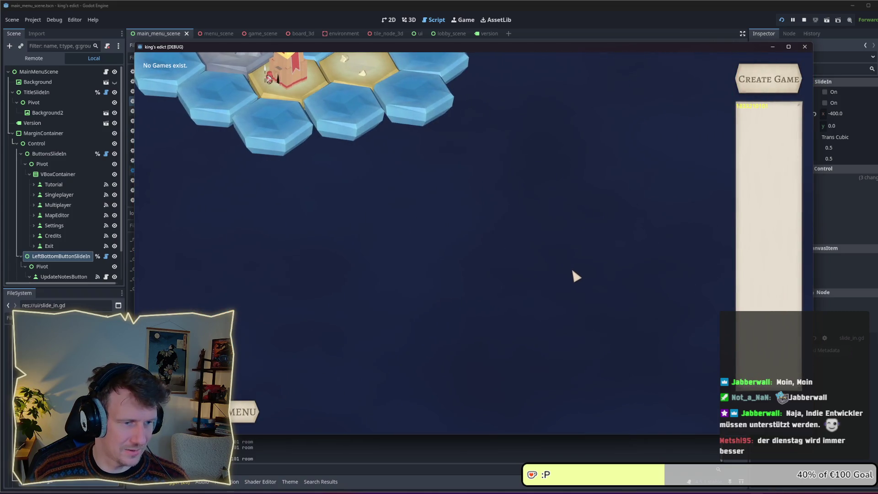
{"action": "left_click", "coordinate": [252, 411]}
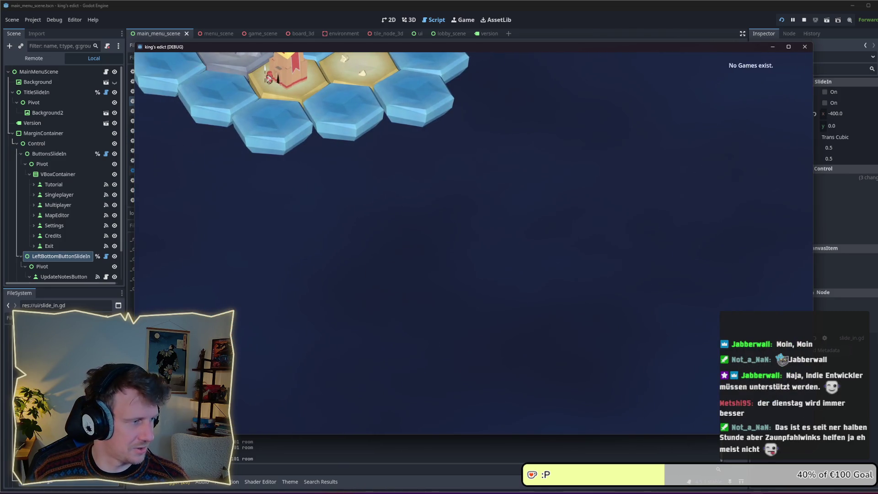
{"action": "left_click", "coordinate": [613, 273]}
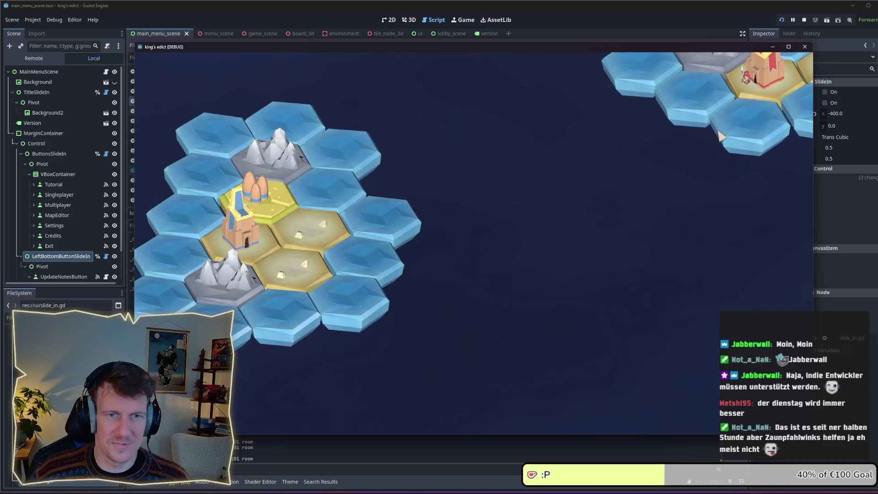
{"action": "left_click", "coordinate": [748, 84]}
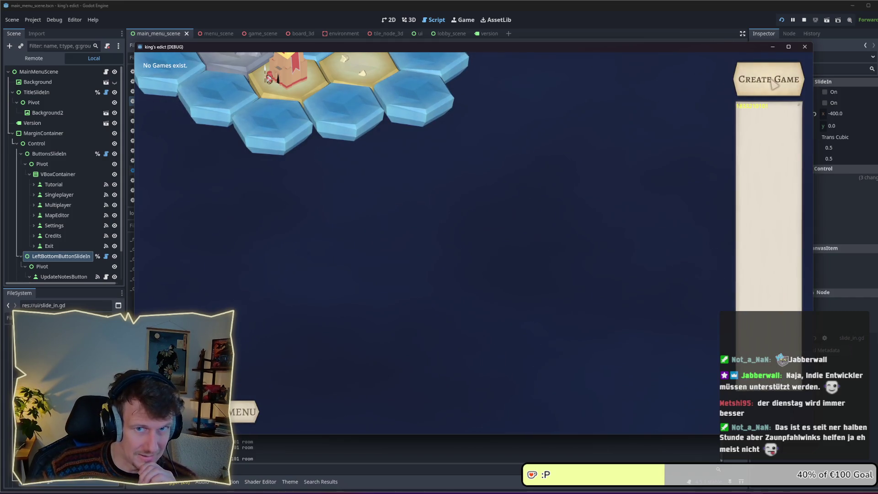
{"action": "left_click", "coordinate": [772, 82]}
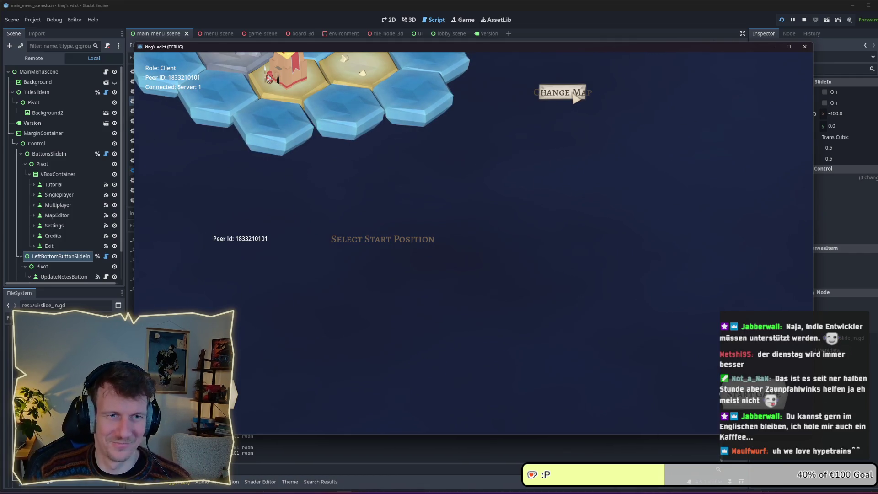
- Open the Change Map list twice and close it without choosing a map
{"action": "left_click", "coordinate": [574, 98]}
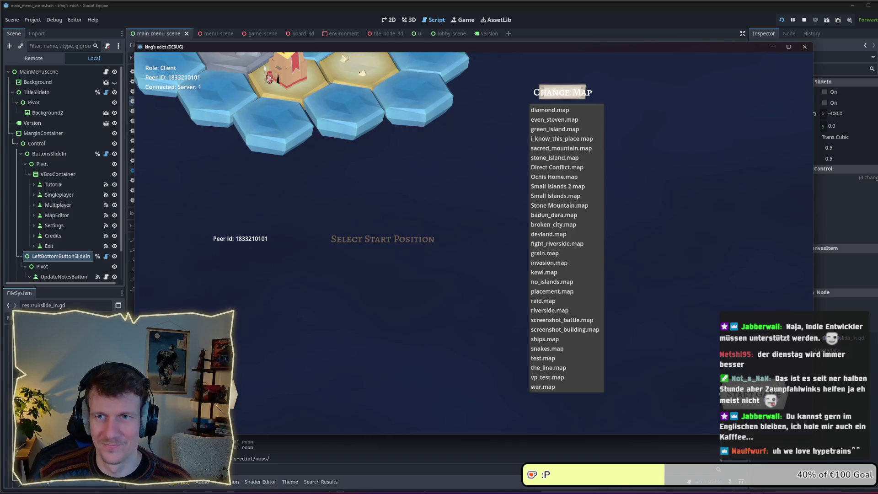
{"action": "key", "text": "alt+Tab"}
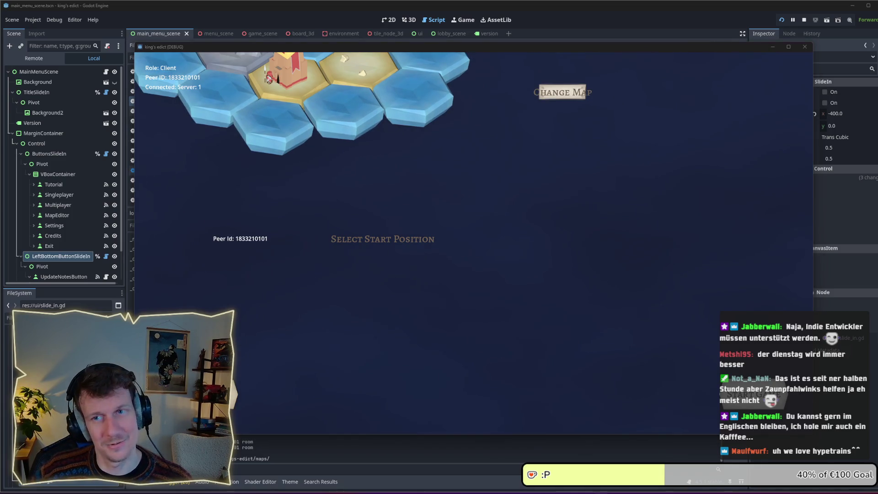
{"action": "left_click", "coordinate": [562, 92]}
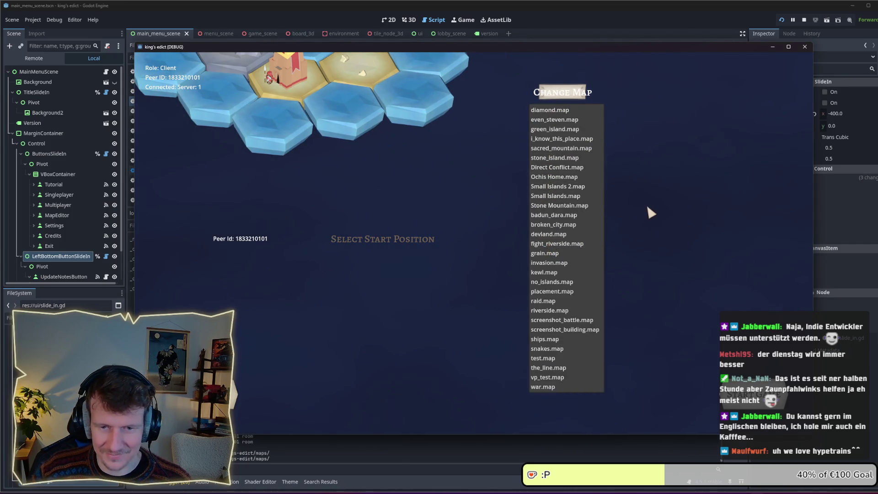
{"action": "left_click", "coordinate": [637, 210]}
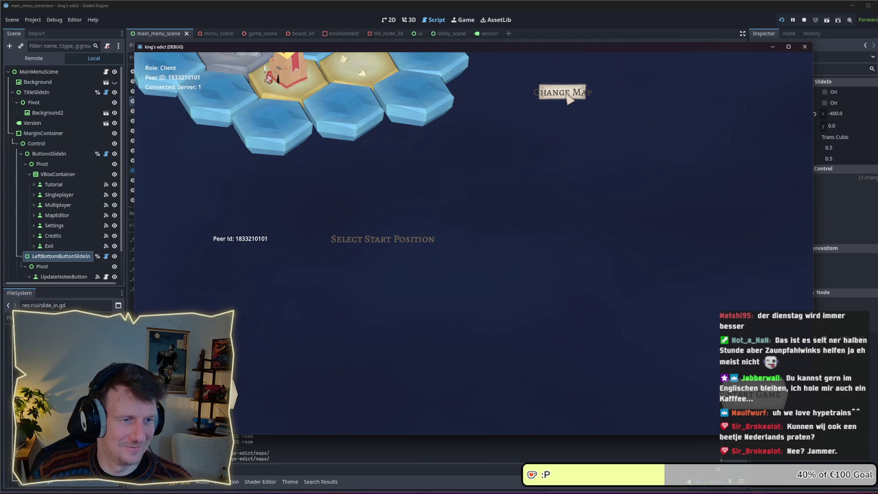
- Relaunch with F5, join the open room from the second instance, then stop the game
{"action": "key", "text": "F5"}
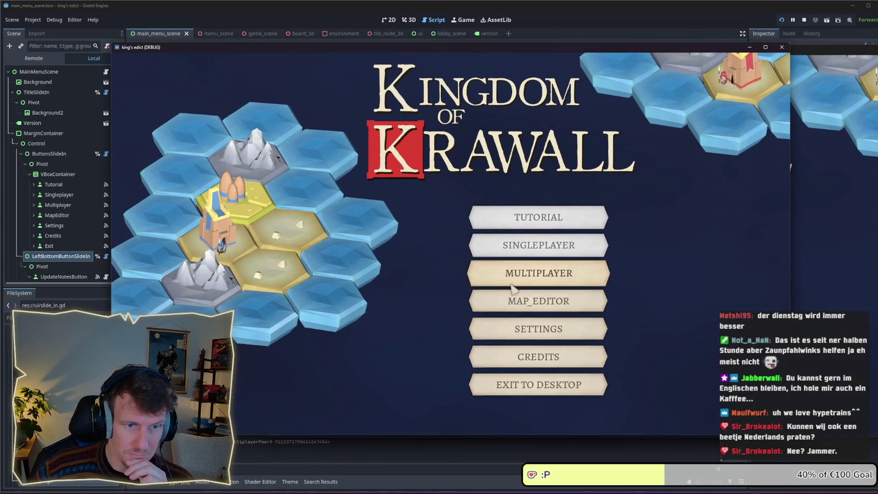
{"action": "left_click", "coordinate": [512, 288]}
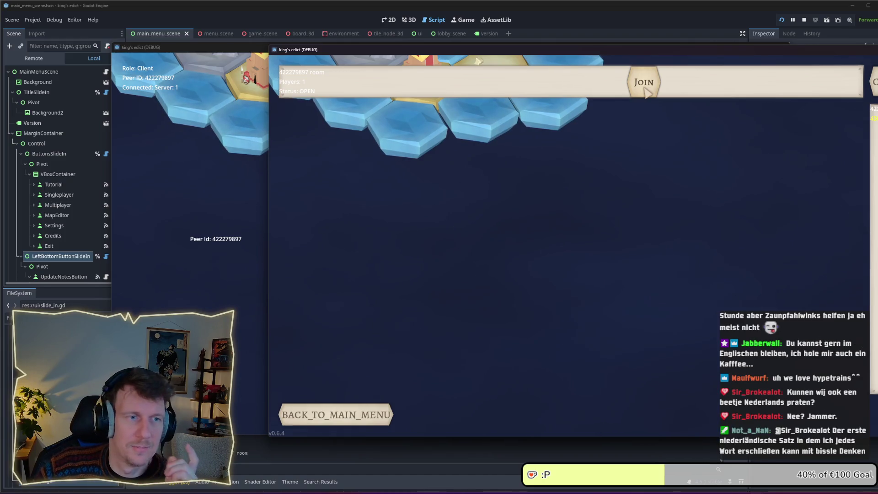
{"action": "left_click", "coordinate": [647, 91]}
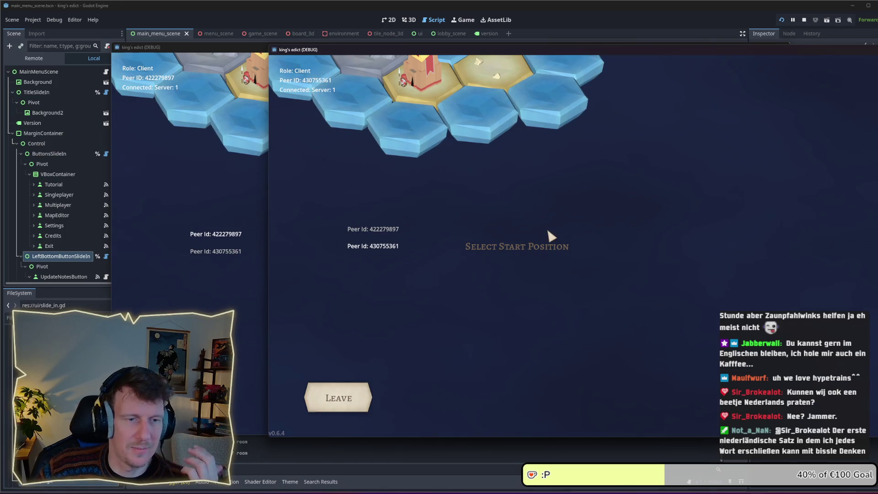
{"action": "left_click", "coordinate": [804, 20]}
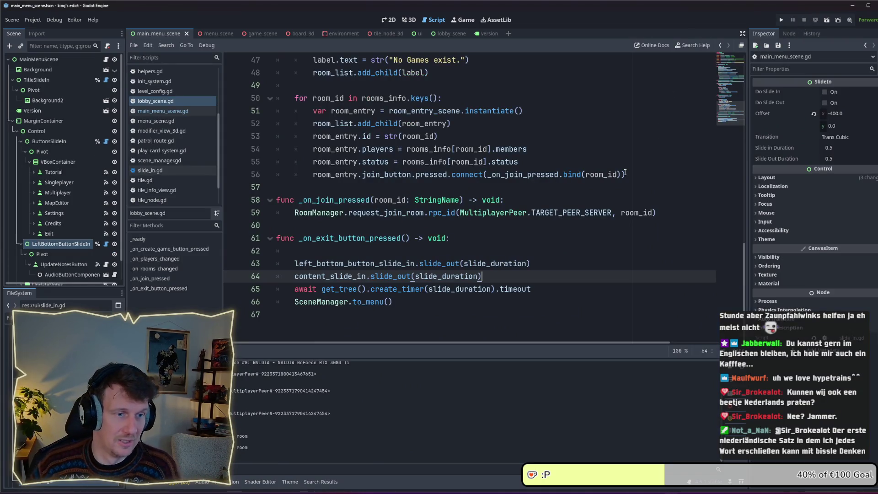
{"action": "left_click", "coordinate": [348, 252]}
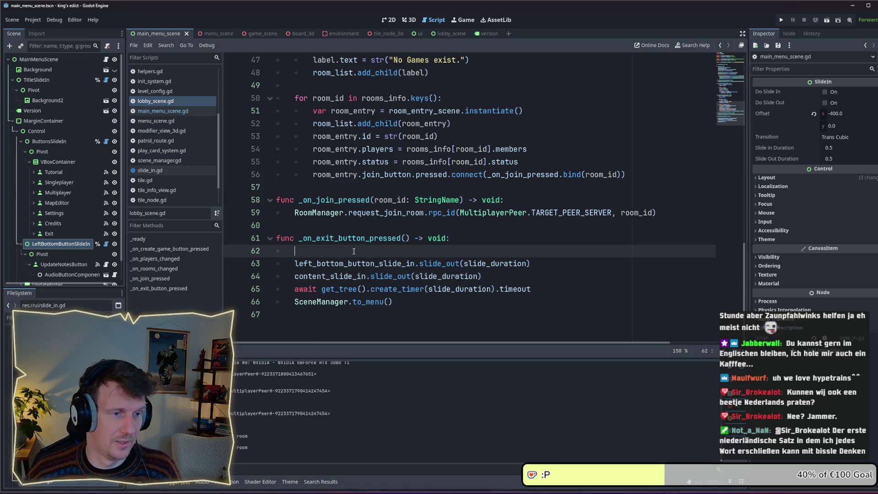
{"action": "key", "text": "BackSpace"}
{"action": "key", "text": "BackSpace"}
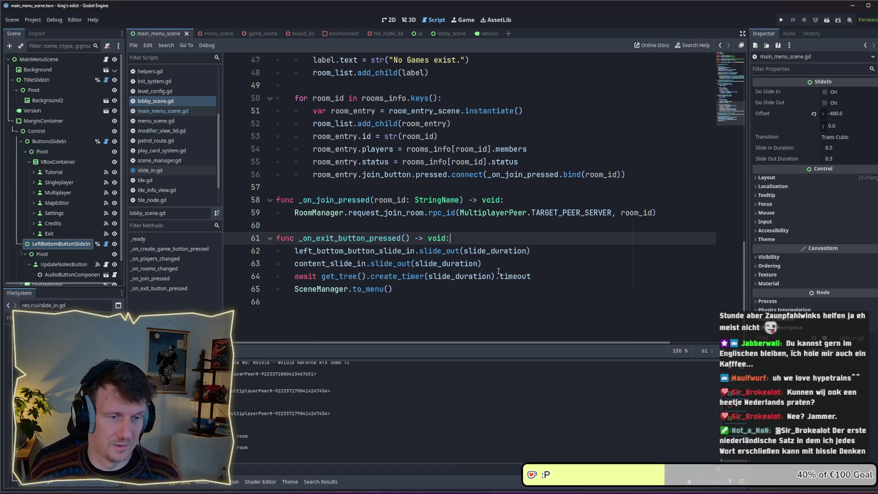
{"action": "left_click", "coordinate": [557, 265]}
{"action": "mouse_move", "coordinate": [546, 280]}
{"action": "left_mouse_down"}
{"action": "mouse_move", "coordinate": [295, 265]}
{"action": "mouse_move", "coordinate": [296, 254]}
{"action": "left_mouse_up"}
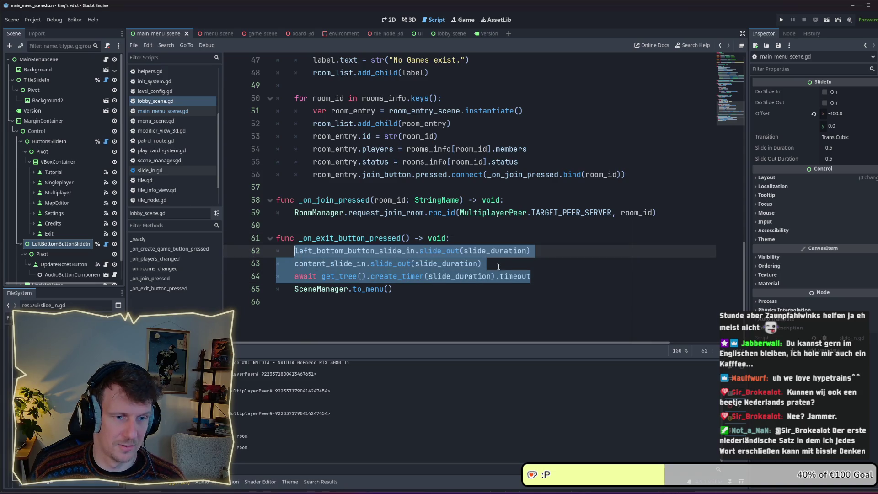
{"action": "left_click", "coordinate": [499, 267]}
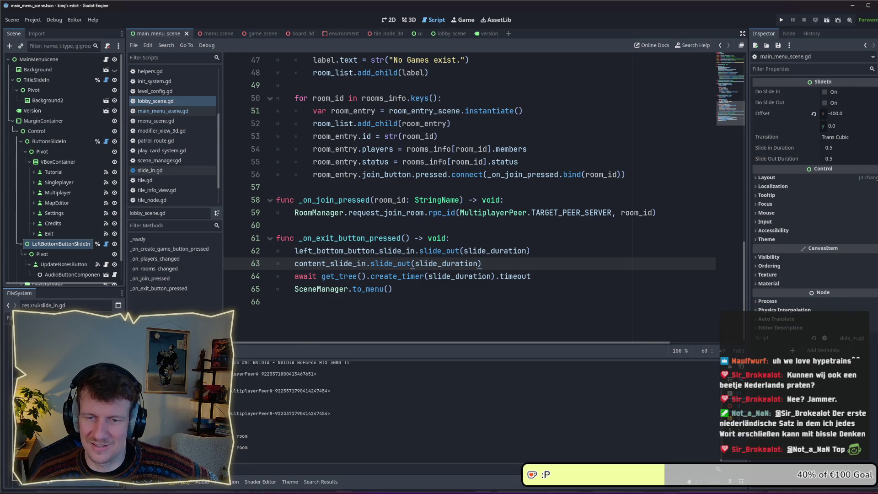
{"action": "left_click", "coordinate": [432, 289]}
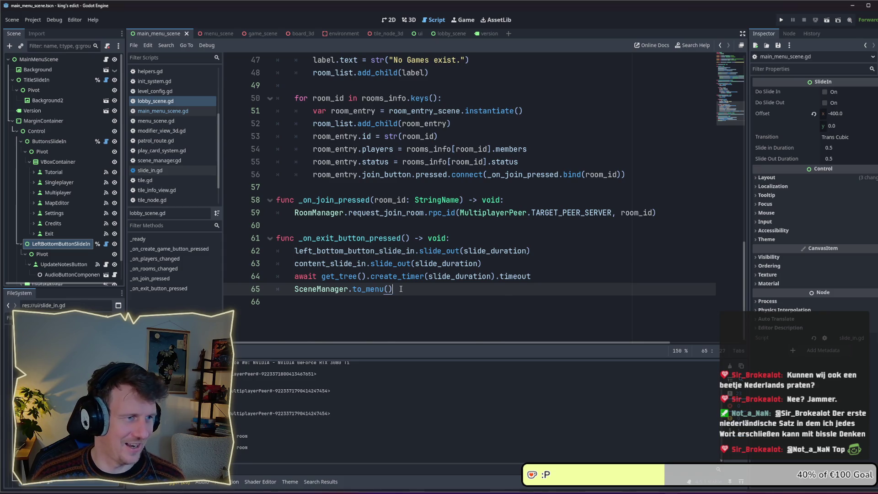
{"action": "scroll", "coordinate": [401, 289], "scroll_direction": "up", "scroll_amount": 2}
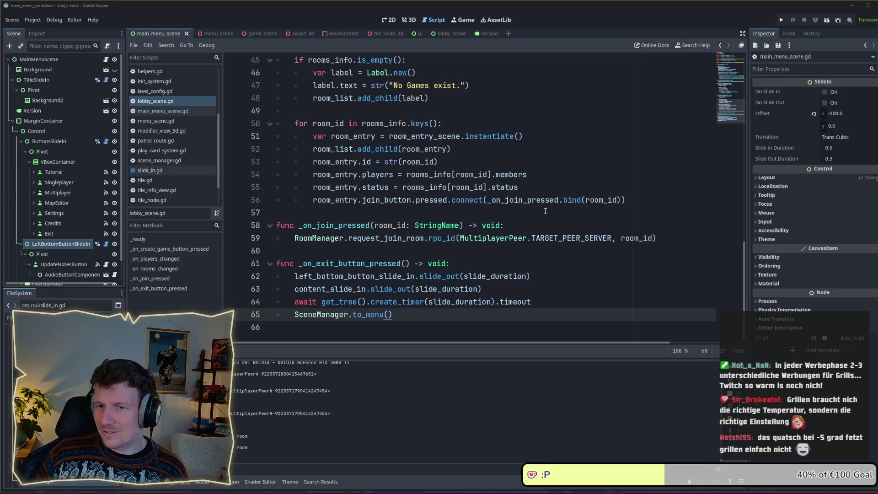
{"action": "left_click", "coordinate": [453, 264]}
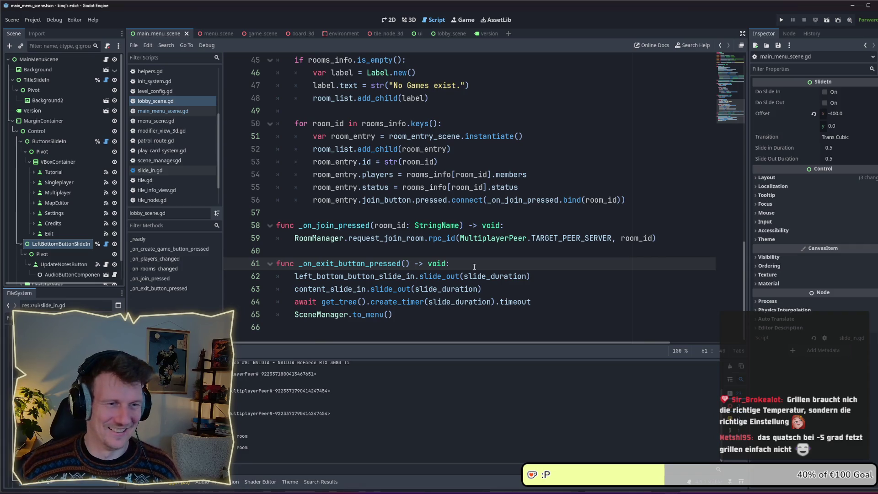
{"action": "left_click", "coordinate": [780, 20]}
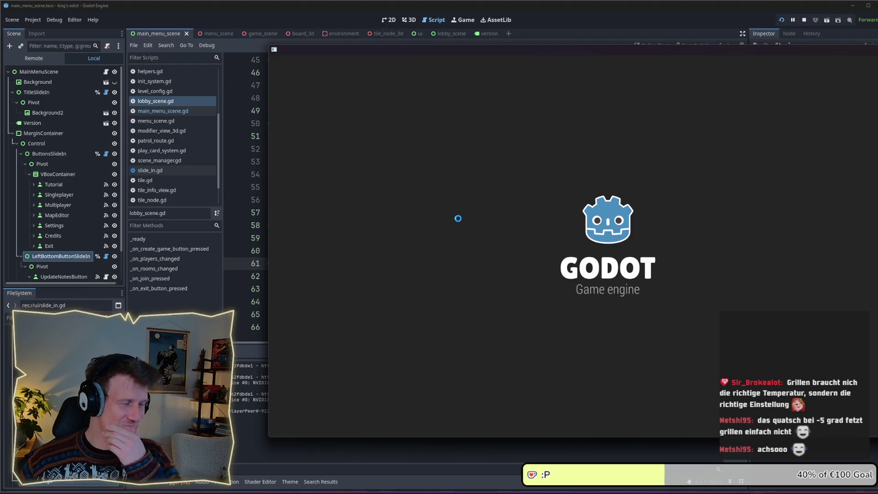
- Move the game window, open Multiplayer, create a game room, then stop the run
{"action": "left_click_drag", "start_coordinate": [604, 52], "coordinate": [490, 53]}
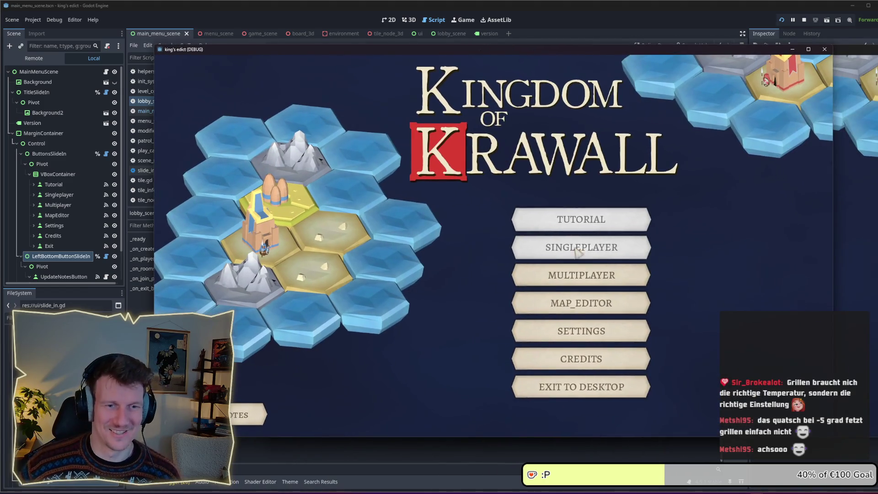
{"action": "left_click", "coordinate": [581, 275]}
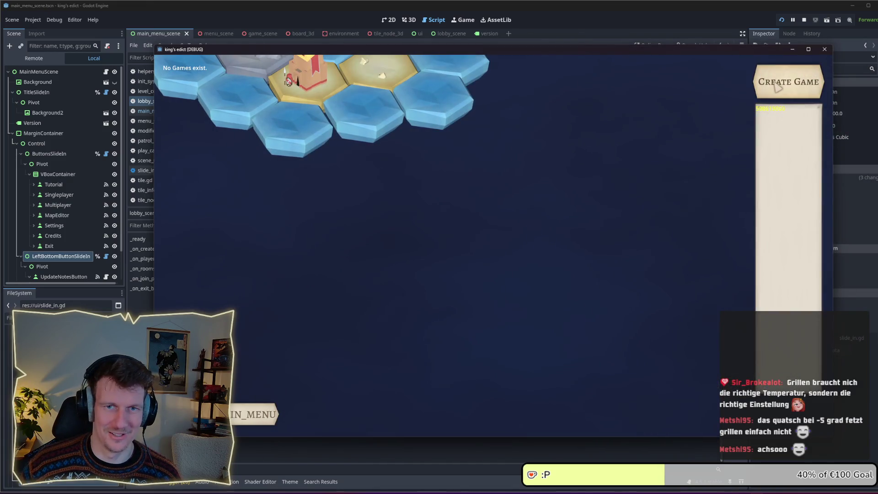
{"action": "left_click", "coordinate": [777, 88]}
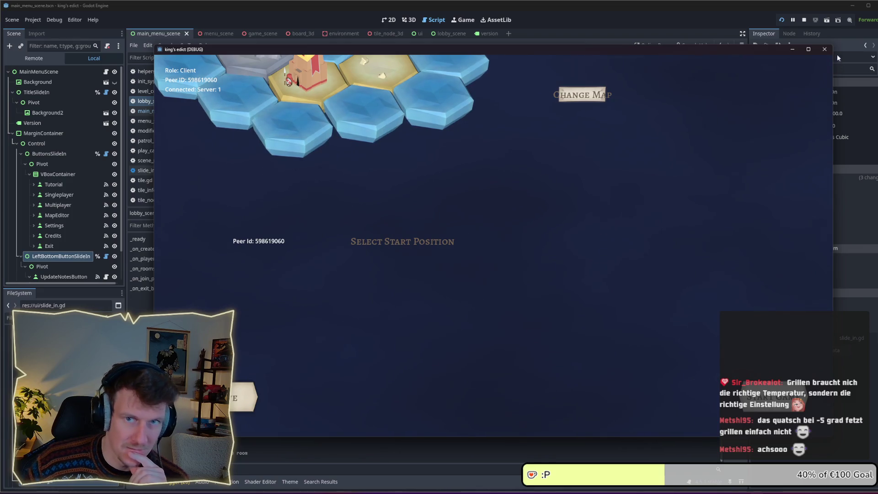
{"action": "left_click", "coordinate": [804, 21]}
{"action": "left_click", "coordinate": [394, 233]}
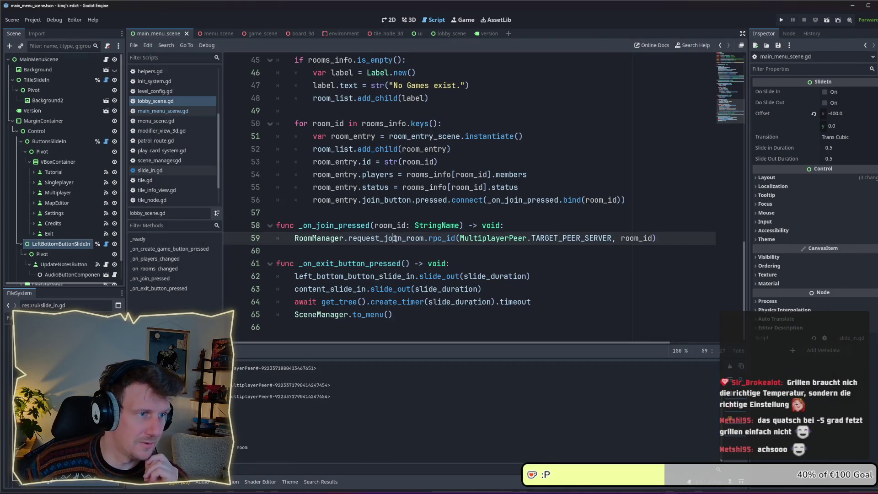
- Open scene_manager.gd from the script list and select the to_room function name on line 30
{"action": "left_click", "coordinate": [362, 252]}
{"action": "scroll", "coordinate": [362, 252], "scroll_direction": "up", "scroll_amount": 8}
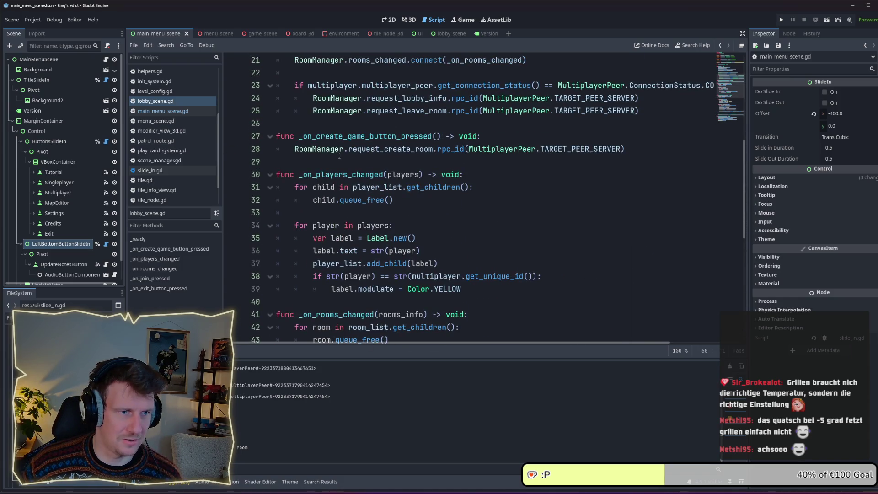
{"action": "scroll", "coordinate": [340, 163], "scroll_direction": "up", "scroll_amount": 3}
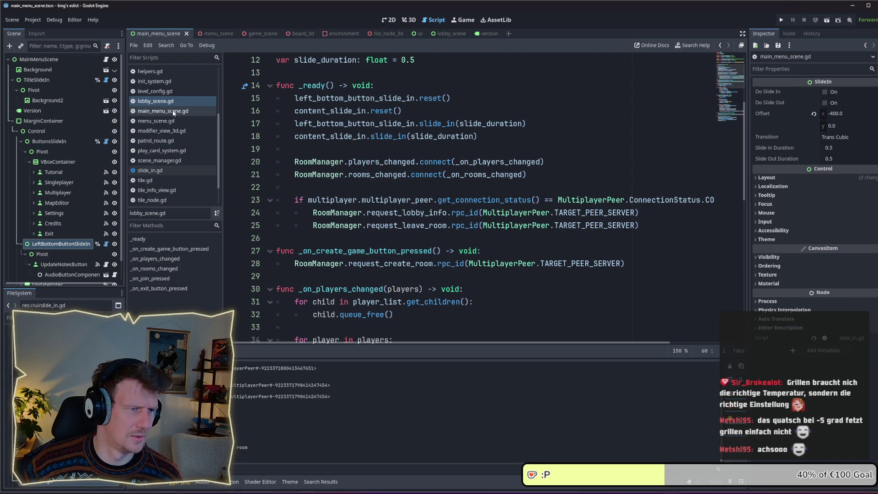
{"action": "left_click", "coordinate": [169, 161]}
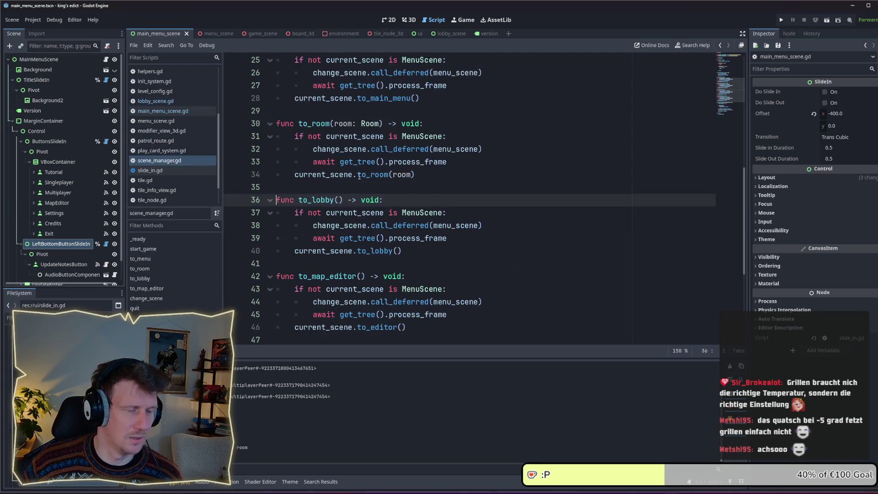
{"action": "scroll", "coordinate": [310, 156], "scroll_direction": "up", "scroll_amount": 1}
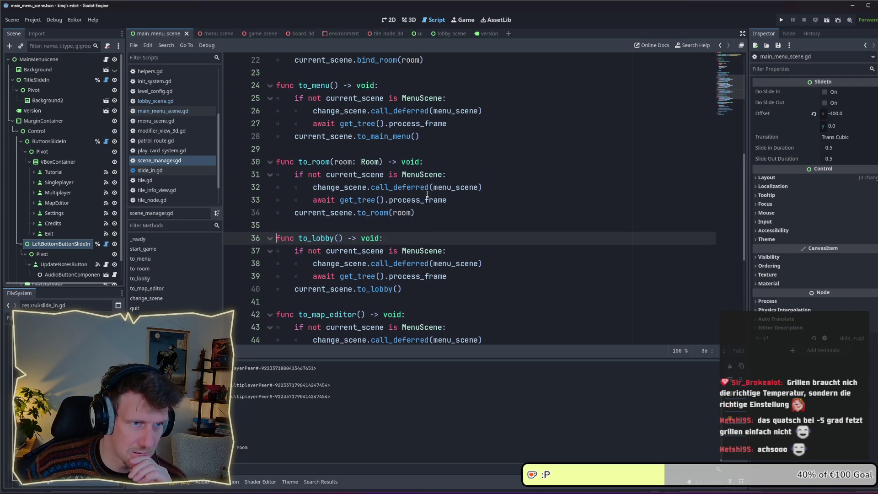
{"action": "double_click", "coordinate": [308, 163]}
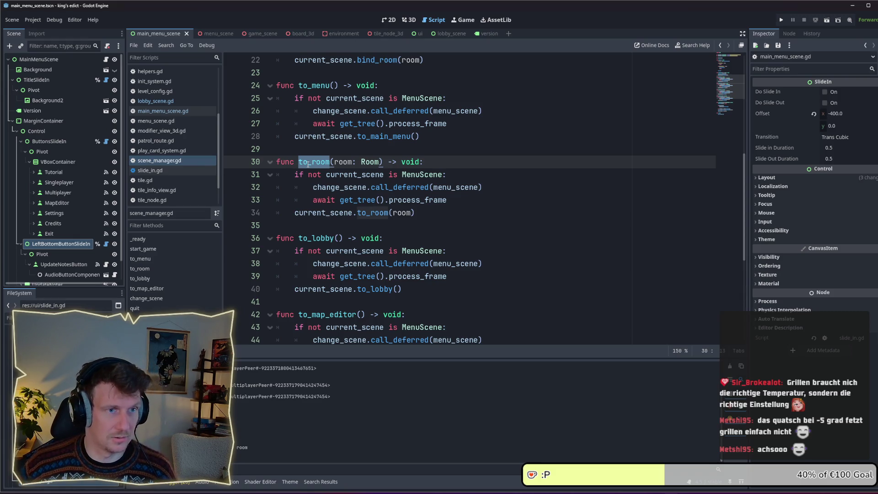
{"action": "scroll", "coordinate": [307, 163], "scroll_direction": "up", "scroll_amount": 2}
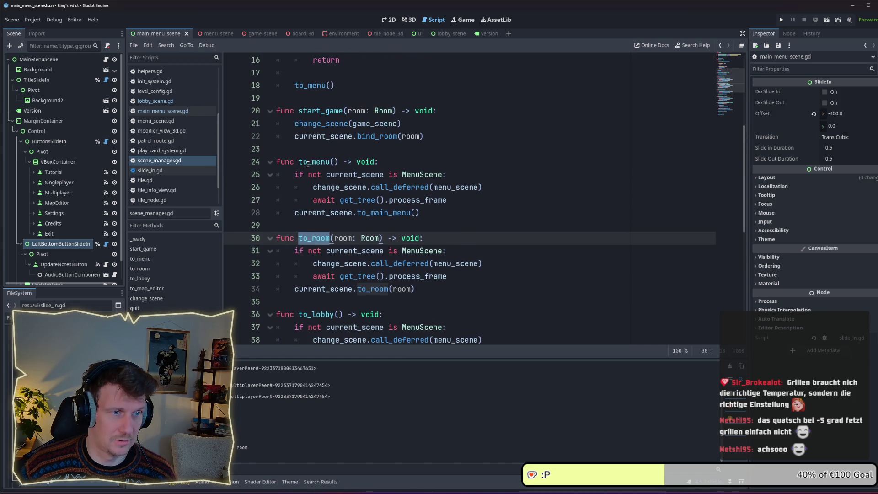
{"action": "scroll", "coordinate": [308, 164], "scroll_direction": "down", "scroll_amount": 1}
- Search all project files for to_room, enlarge the results panel, and open the menu_scene.gd match
{"action": "key", "text": "ctrl+shift+f"}
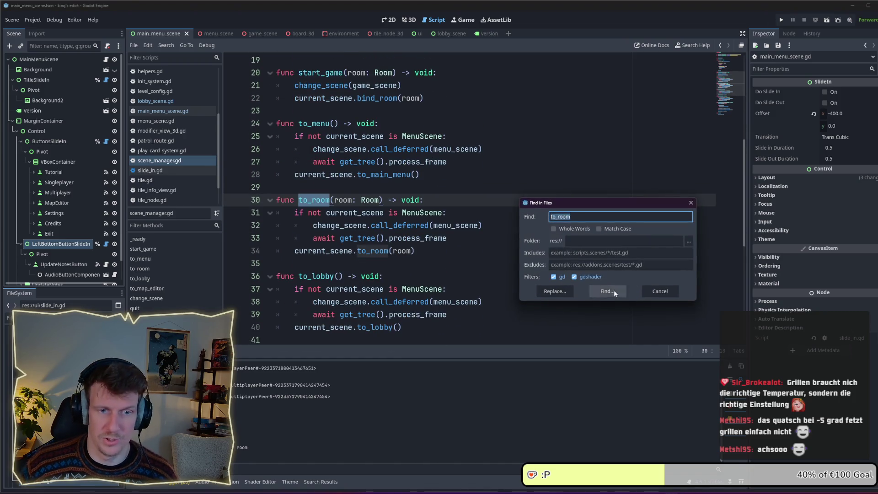
{"action": "left_click", "coordinate": [614, 290]}
{"action": "mouse_move", "coordinate": [391, 359]}
{"action": "left_mouse_down"}
{"action": "mouse_move", "coordinate": [387, 318]}
{"action": "mouse_move", "coordinate": [348, 295]}
{"action": "left_mouse_up"}
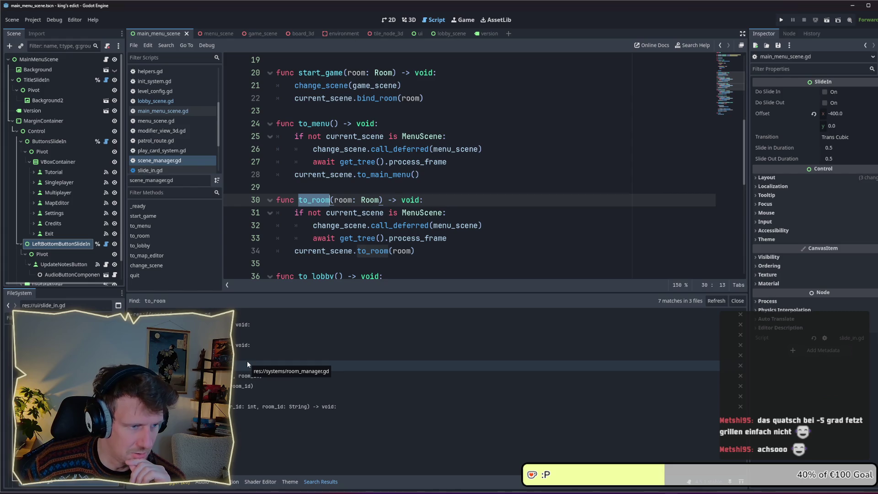
{"action": "left_click", "coordinate": [240, 326]}
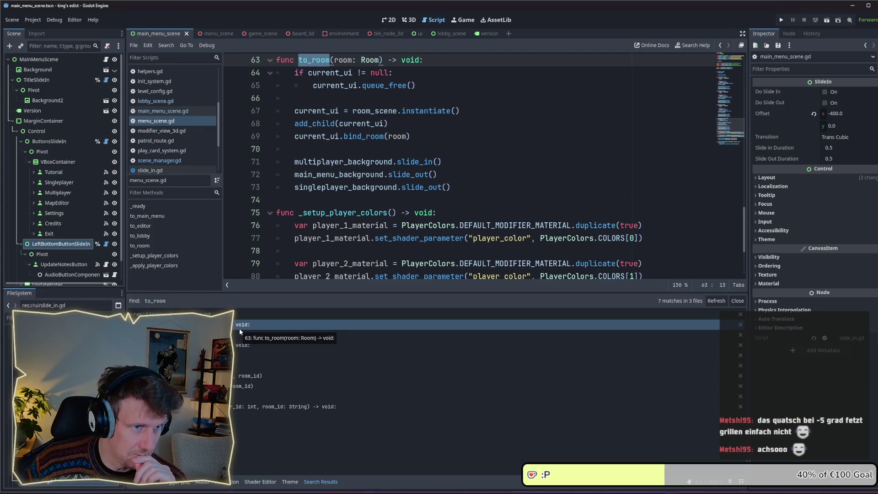
{"action": "scroll", "coordinate": [371, 222], "scroll_direction": "up", "scroll_amount": 4}
{"action": "scroll", "coordinate": [370, 221], "scroll_direction": "up", "scroll_amount": 5}
{"action": "scroll", "coordinate": [369, 221], "scroll_direction": "down", "scroll_amount": 7}
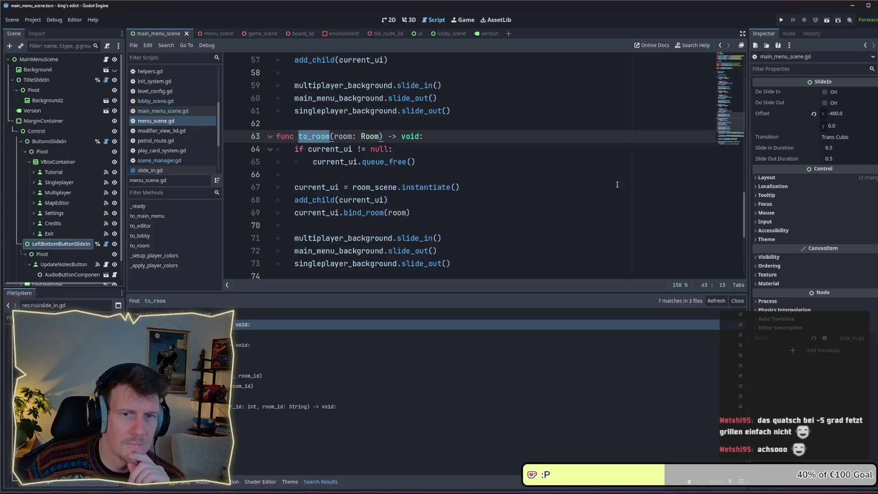
{"action": "scroll", "coordinate": [731, 136], "scroll_direction": "up", "scroll_amount": 9}
{"action": "left_click_drag", "start_coordinate": [731, 136], "coordinate": [724, 53]}
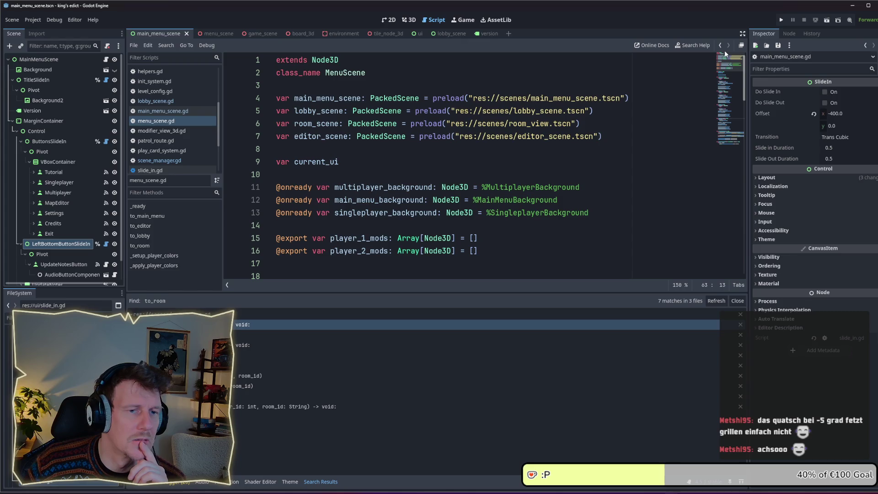
{"action": "left_click_drag", "start_coordinate": [724, 53], "coordinate": [719, 205]}
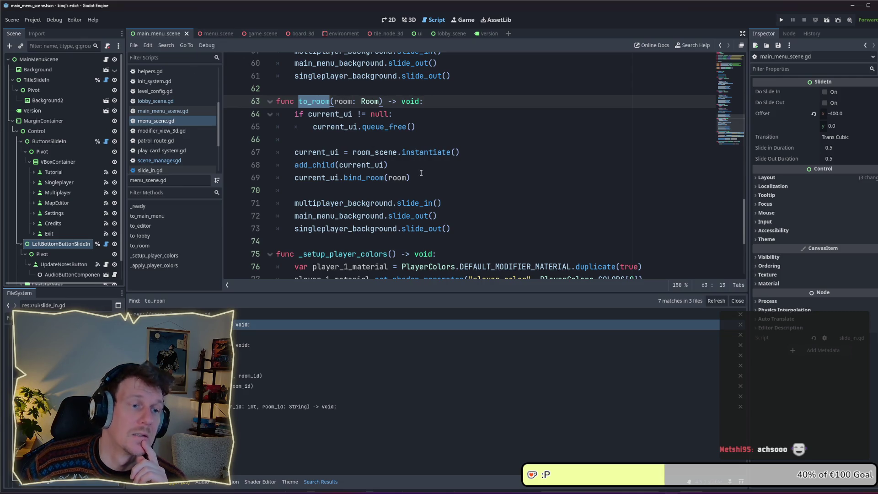
- Inspect lines 67–69 of menu_scene.gd's to_room, then compare it with the scene_manager.gd match
{"action": "left_click_drag", "start_coordinate": [411, 178], "coordinate": [295, 153]}
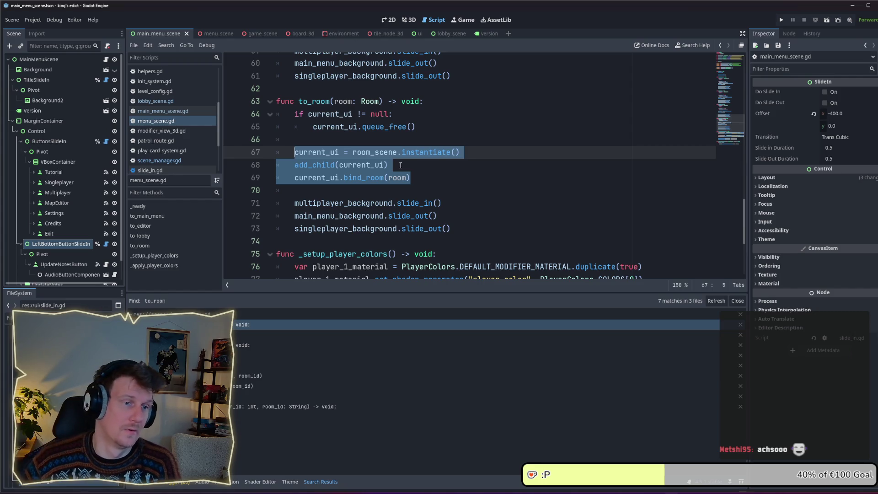
{"action": "left_click", "coordinate": [400, 165]}
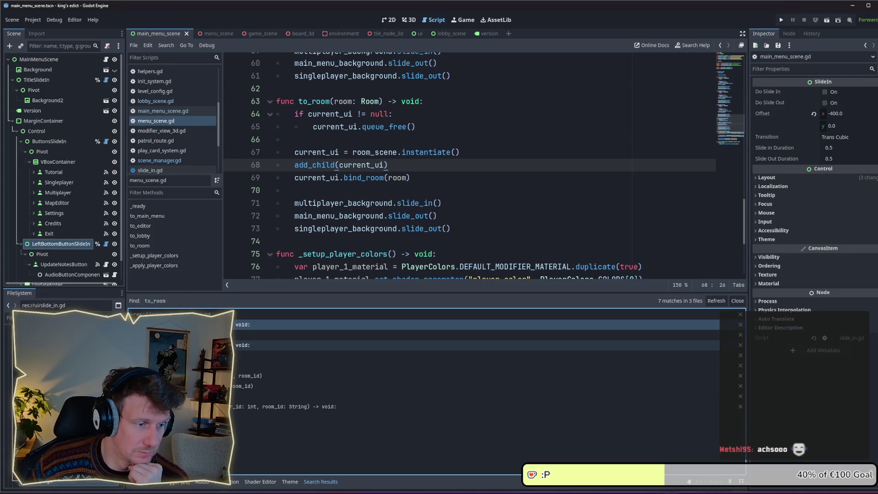
{"action": "left_click", "coordinate": [237, 345]}
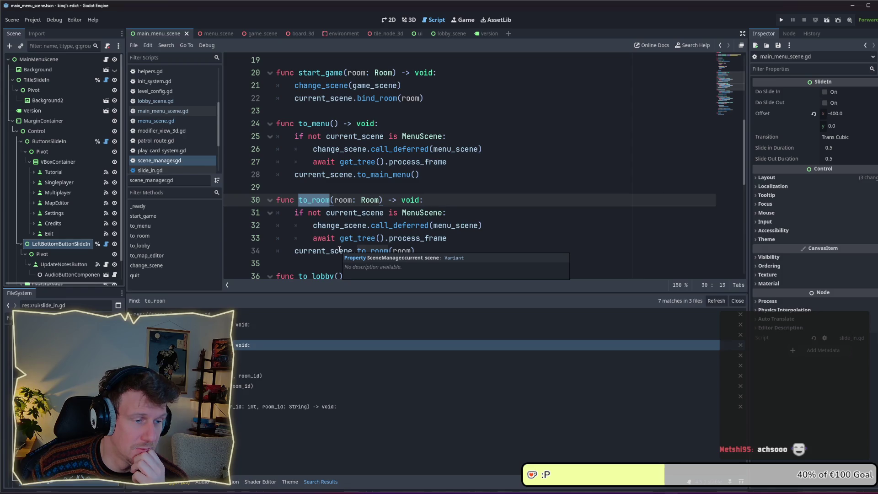
{"action": "left_click", "coordinate": [247, 324]}
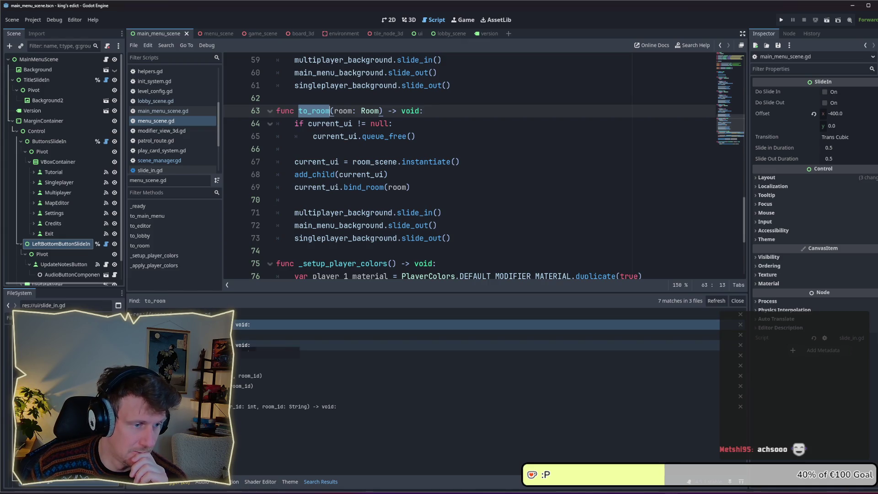
{"action": "left_click", "coordinate": [237, 344]}
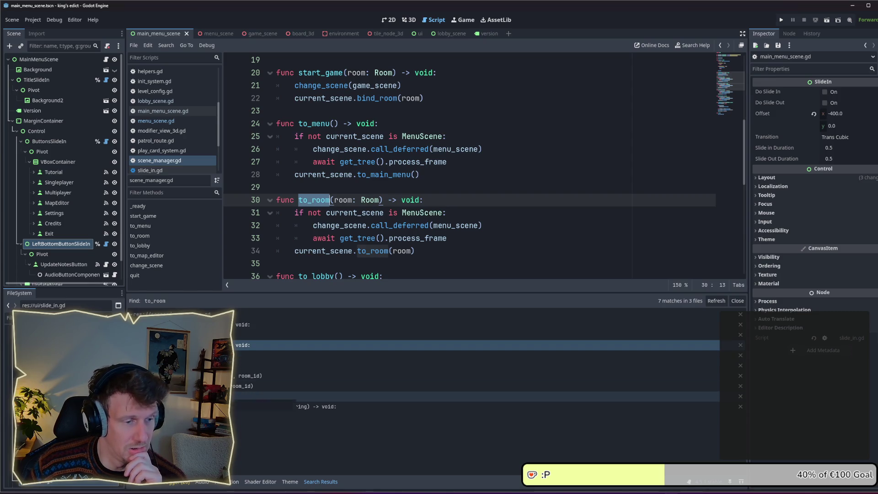
- Check the to_room call in room_manager.gd, then return to menu_scene.gd's to_room function
{"action": "left_click", "coordinate": [256, 396]}
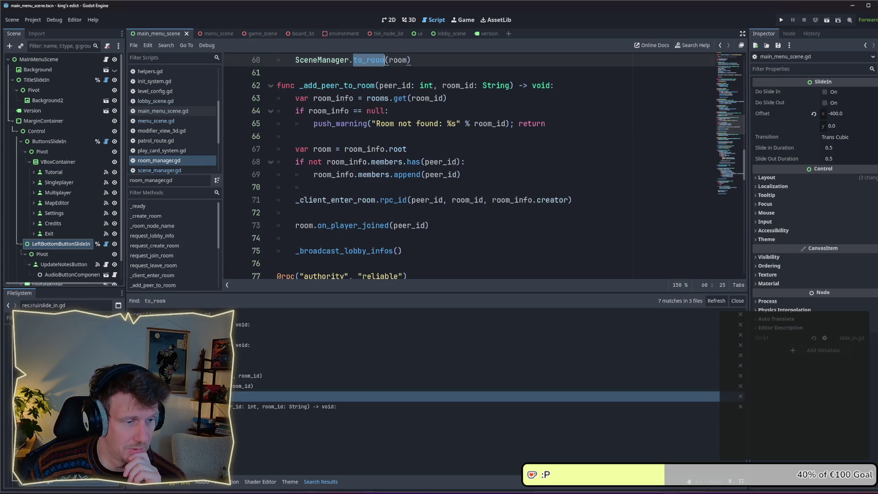
{"action": "scroll", "coordinate": [395, 189], "scroll_direction": "up", "scroll_amount": 2}
{"action": "scroll", "coordinate": [394, 190], "scroll_direction": "up", "scroll_amount": 2}
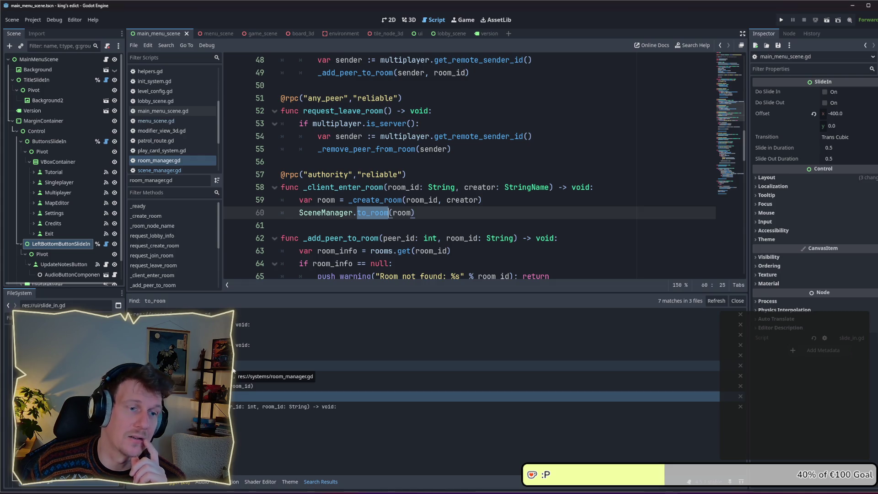
{"action": "left_click", "coordinate": [429, 213]}
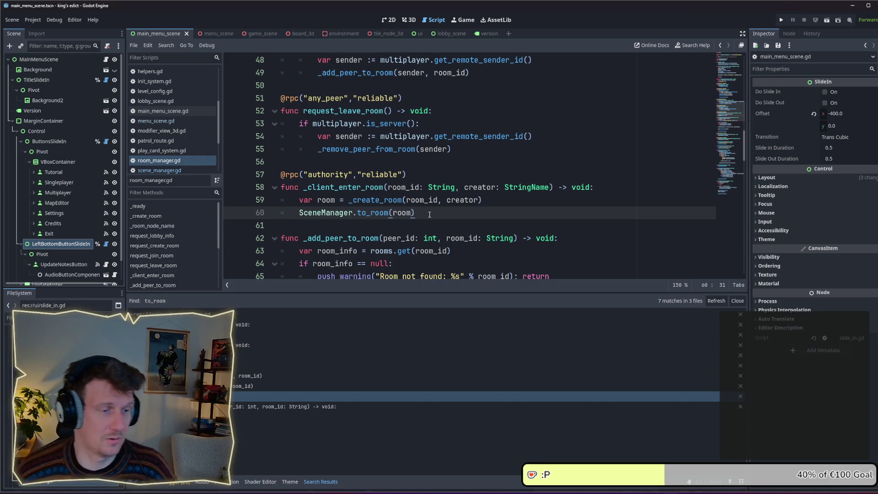
{"action": "left_click", "coordinate": [292, 324]}
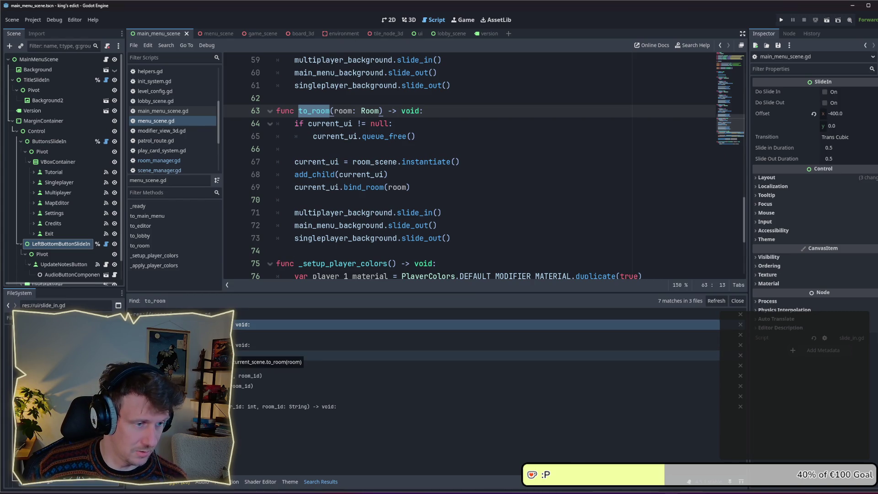
- Review the to_room call in scene_manager.gd and end back on menu_scene.gd's to_room
{"action": "left_click", "coordinate": [236, 355]}
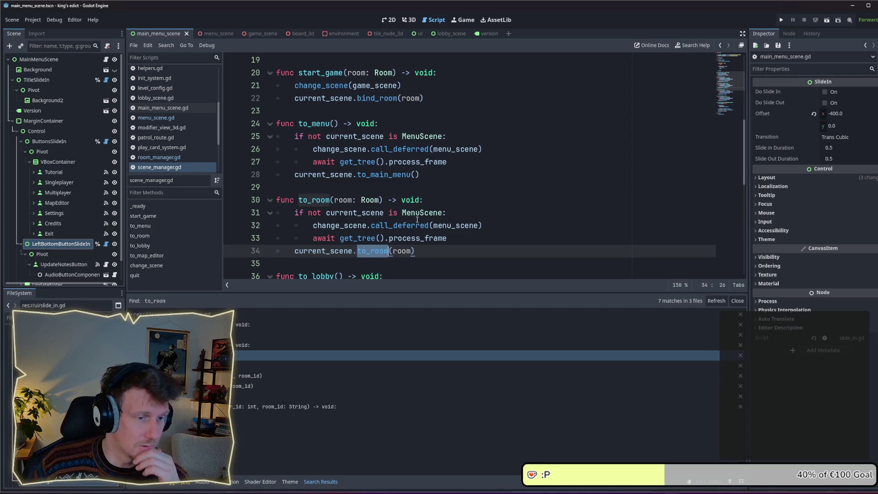
{"action": "scroll", "coordinate": [412, 228], "scroll_direction": "down", "scroll_amount": 1}
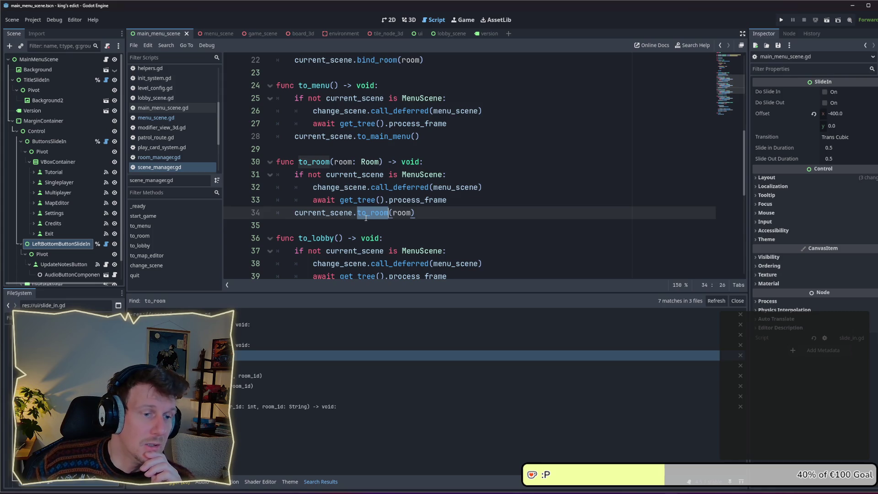
{"action": "scroll", "coordinate": [366, 220], "scroll_direction": "down", "scroll_amount": 1}
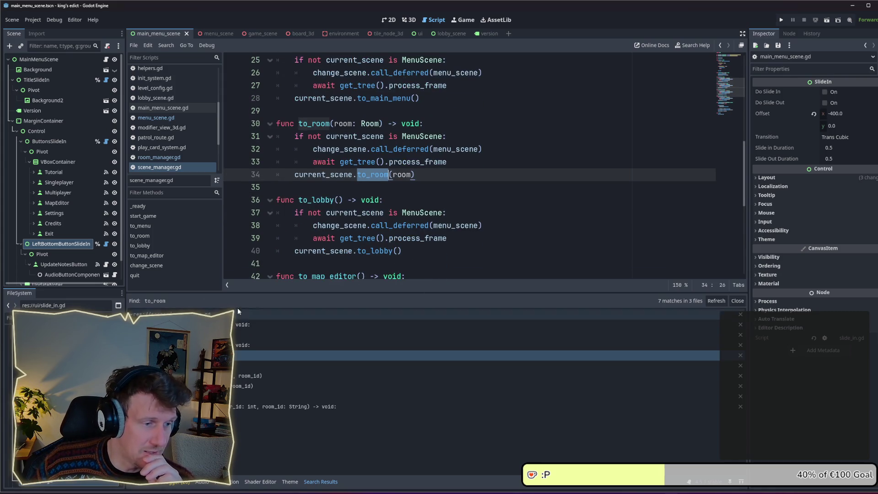
{"action": "mouse_move", "coordinate": [741, 180]}
{"action": "left_mouse_down"}
{"action": "mouse_move", "coordinate": [740, 98]}
{"action": "mouse_move", "coordinate": [745, 177]}
{"action": "left_mouse_up"}
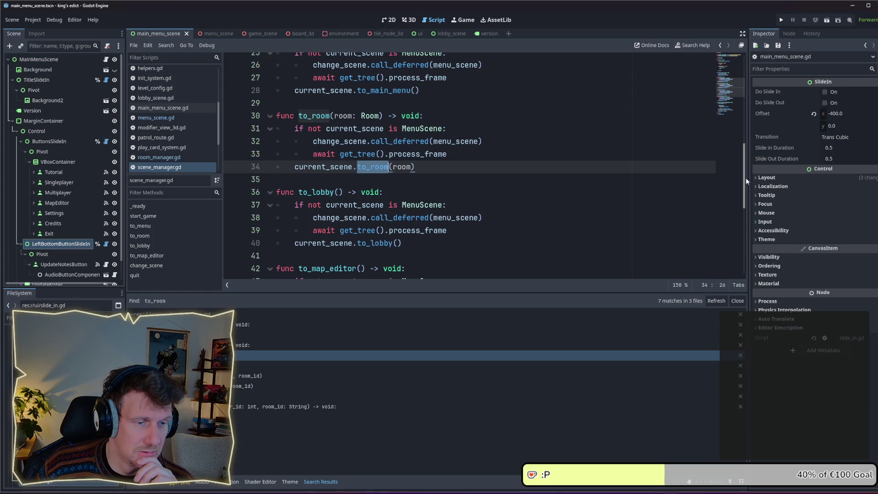
{"action": "left_click_drag", "start_coordinate": [745, 177], "coordinate": [745, 203]}
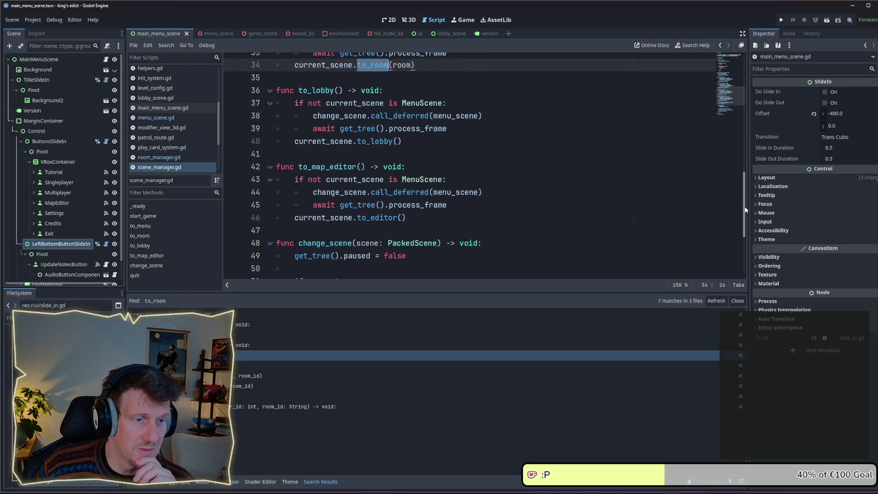
{"action": "left_click", "coordinate": [211, 324]}
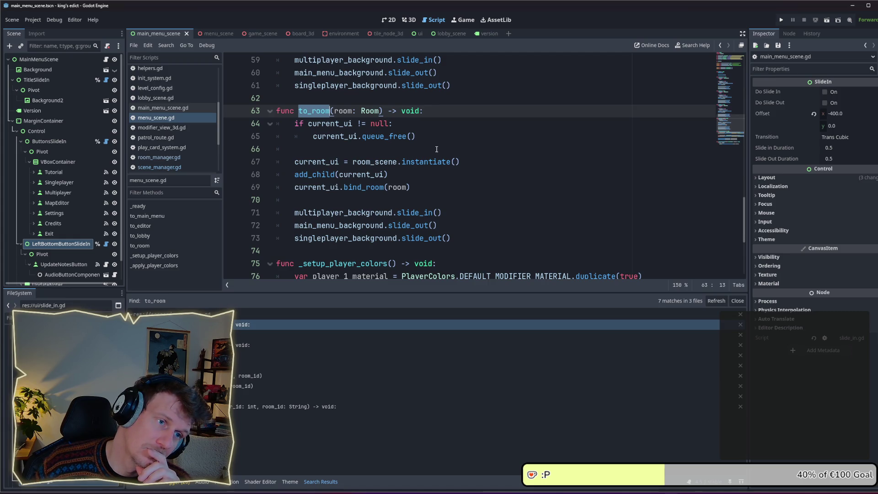
{"action": "scroll", "coordinate": [435, 155], "scroll_direction": "up", "scroll_amount": 2}
- Highlight current_ui.queue_free() in to_room, review to_editor and to_lobby, then switch to lobby_scene
{"action": "scroll", "coordinate": [429, 180], "scroll_direction": "down", "scroll_amount": 1}
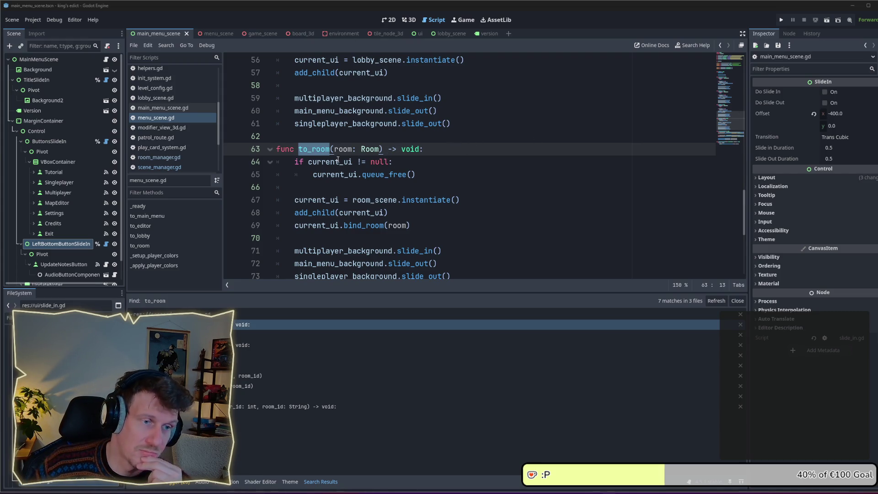
{"action": "left_click_drag", "start_coordinate": [422, 174], "coordinate": [312, 174]}
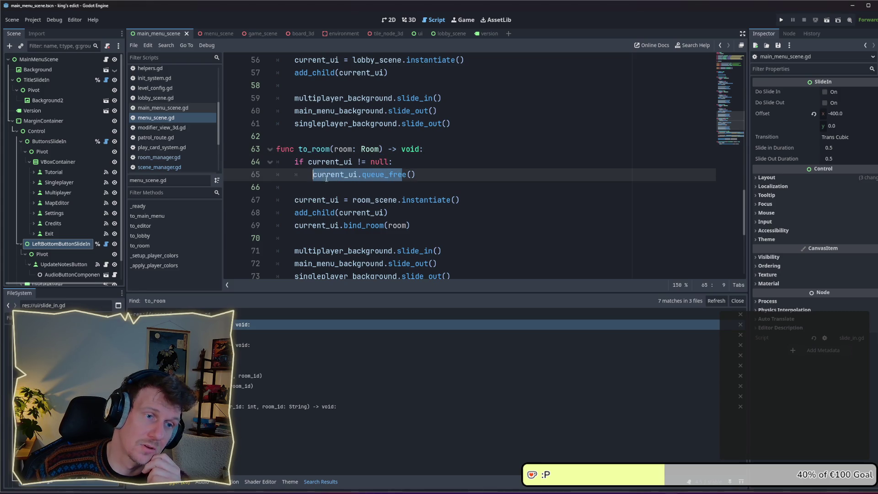
{"action": "left_click", "coordinate": [407, 174]}
{"action": "left_click_drag", "start_coordinate": [415, 174], "coordinate": [312, 174]}
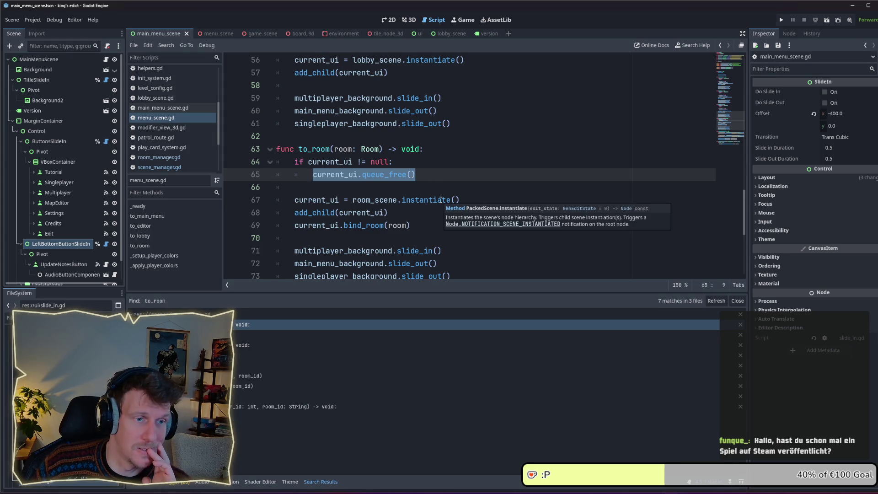
{"action": "scroll", "coordinate": [441, 200], "scroll_direction": "up", "scroll_amount": 8}
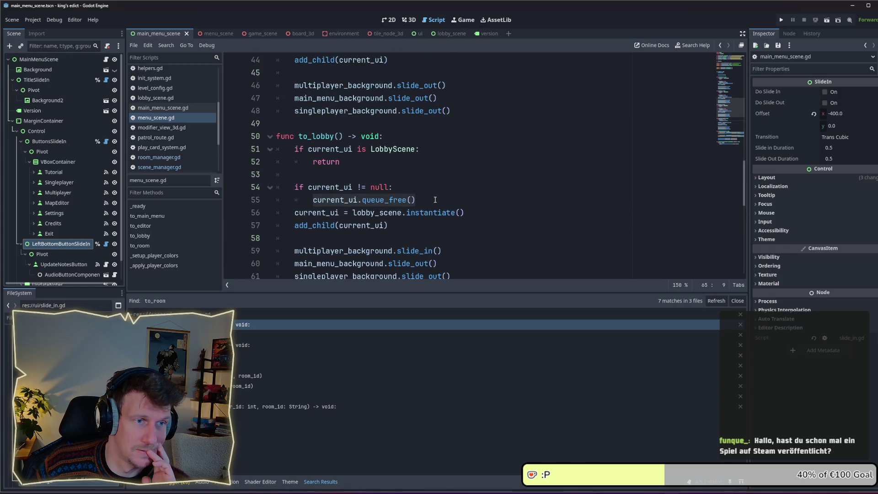
{"action": "scroll", "coordinate": [435, 200], "scroll_direction": "up", "scroll_amount": 1}
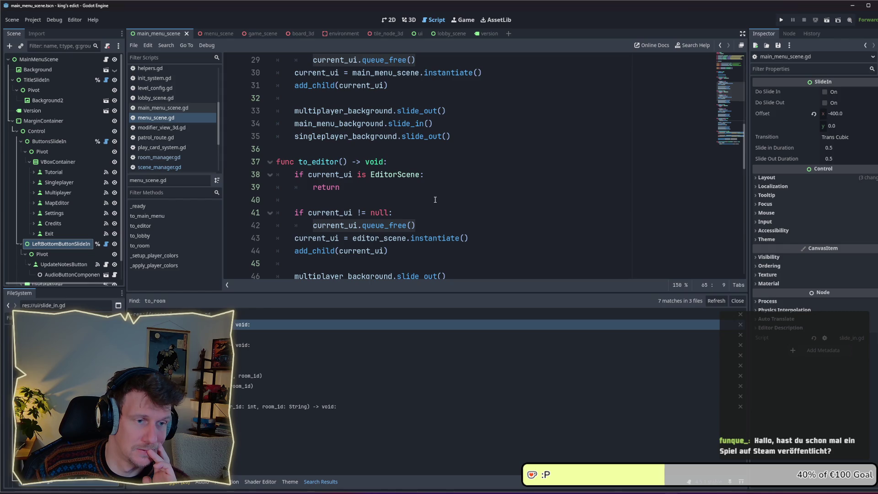
{"action": "scroll", "coordinate": [434, 200], "scroll_direction": "up", "scroll_amount": 1}
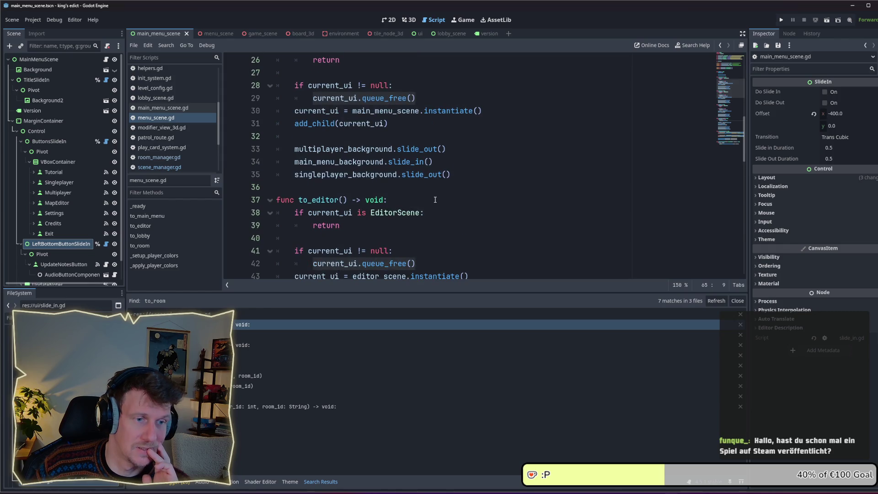
{"action": "scroll", "coordinate": [435, 199], "scroll_direction": "down", "scroll_amount": 7}
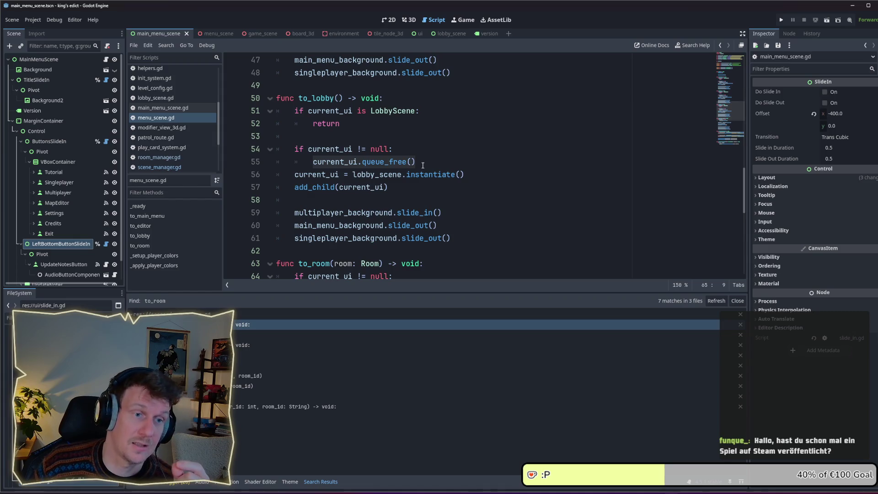
{"action": "left_click", "coordinate": [448, 33]}
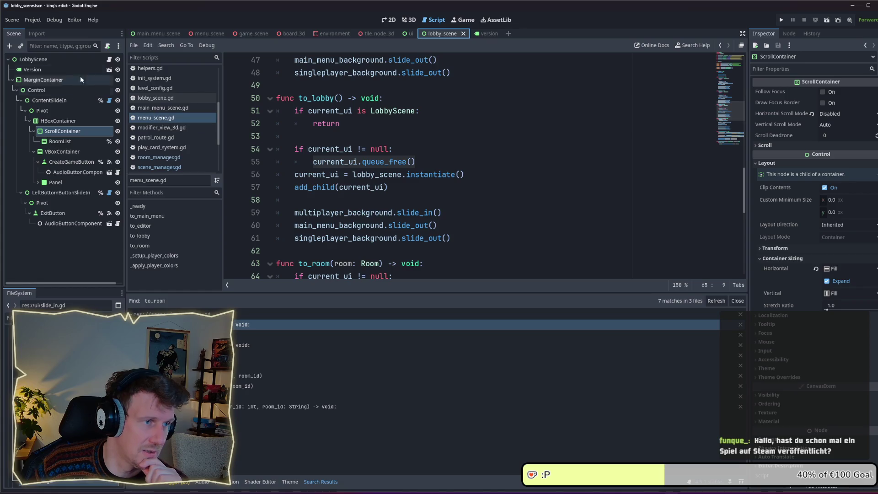
- Open lobby_scene.gd, examine _on_exit_button_pressed, and follow its to_menu call into scene_manager.gd
{"action": "left_click", "coordinate": [109, 59]}
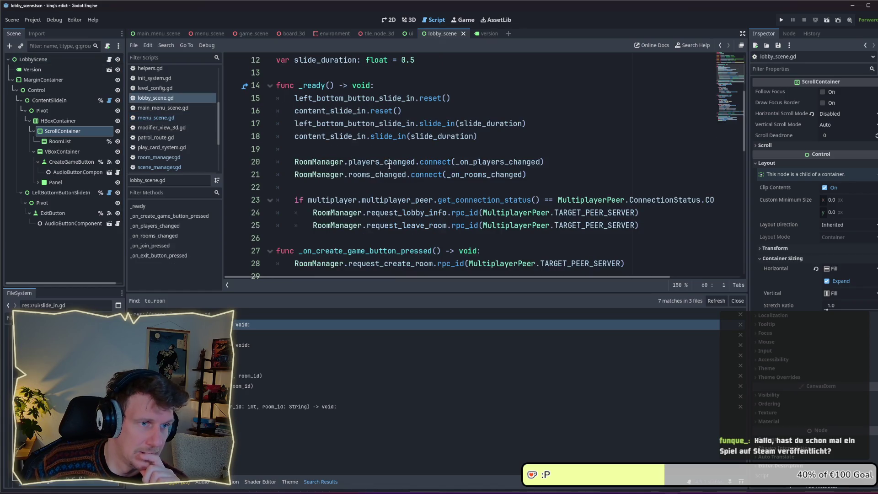
{"action": "scroll", "coordinate": [389, 166], "scroll_direction": "down", "scroll_amount": 8}
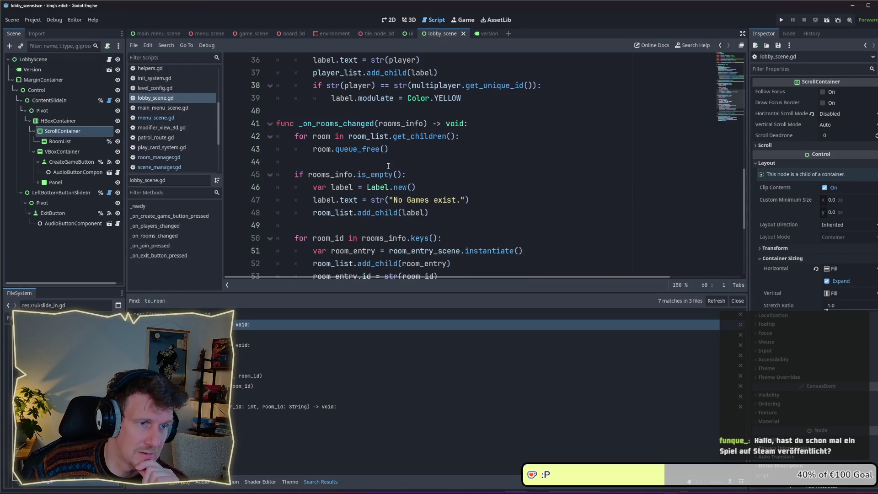
{"action": "scroll", "coordinate": [389, 165], "scroll_direction": "up", "scroll_amount": 7}
{"action": "scroll", "coordinate": [389, 164], "scroll_direction": "down", "scroll_amount": 11}
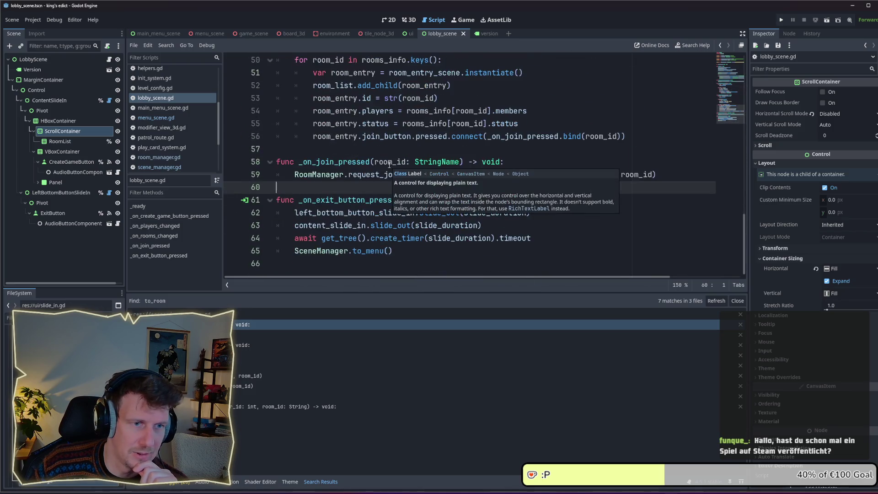
{"action": "mouse_move", "coordinate": [538, 239]}
{"action": "left_mouse_down"}
{"action": "mouse_move", "coordinate": [301, 226]}
{"action": "mouse_move", "coordinate": [296, 214]}
{"action": "left_mouse_up"}
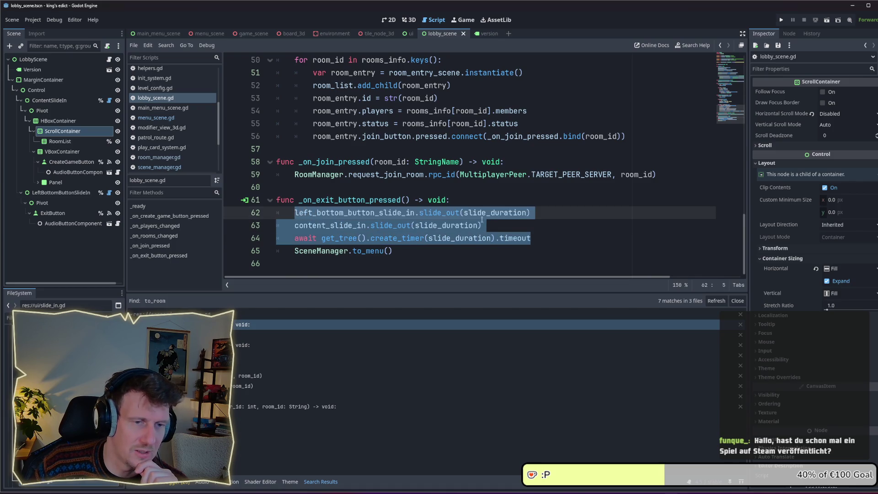
{"action": "left_click", "coordinate": [409, 248]}
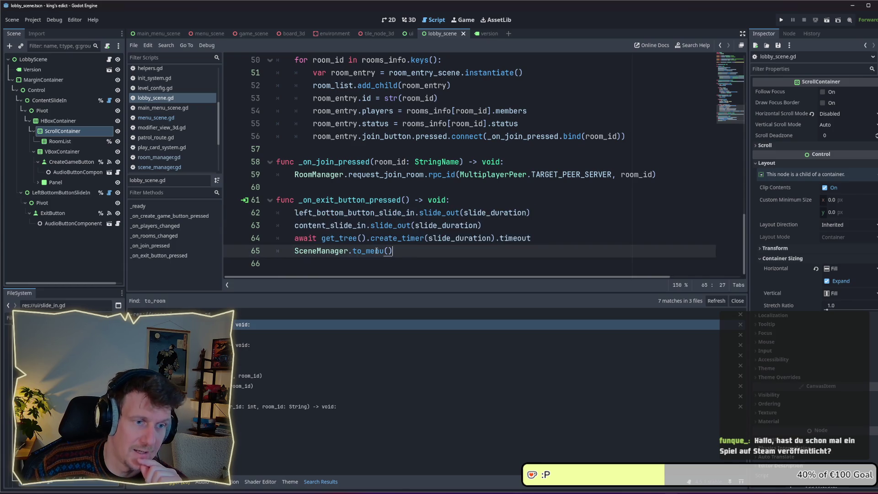
{"action": "left_click", "coordinate": [360, 253], "text": "ctrl"}
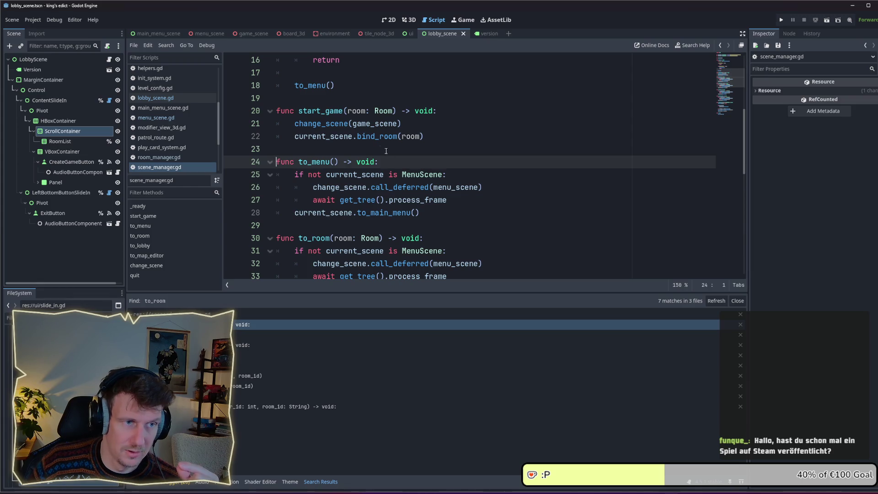
{"action": "scroll", "coordinate": [365, 151], "scroll_direction": "up", "scroll_amount": 1}
{"action": "scroll", "coordinate": [347, 149], "scroll_direction": "down", "scroll_amount": 1}
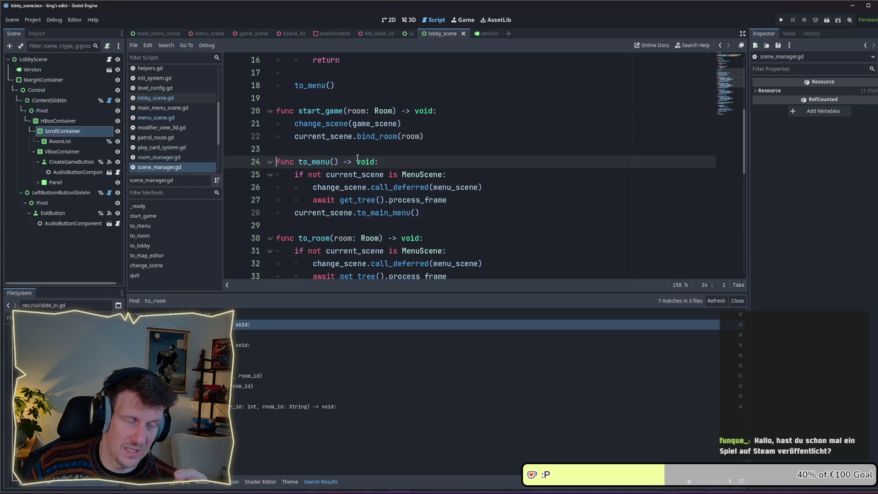
{"action": "mouse_move", "coordinate": [360, 177]}
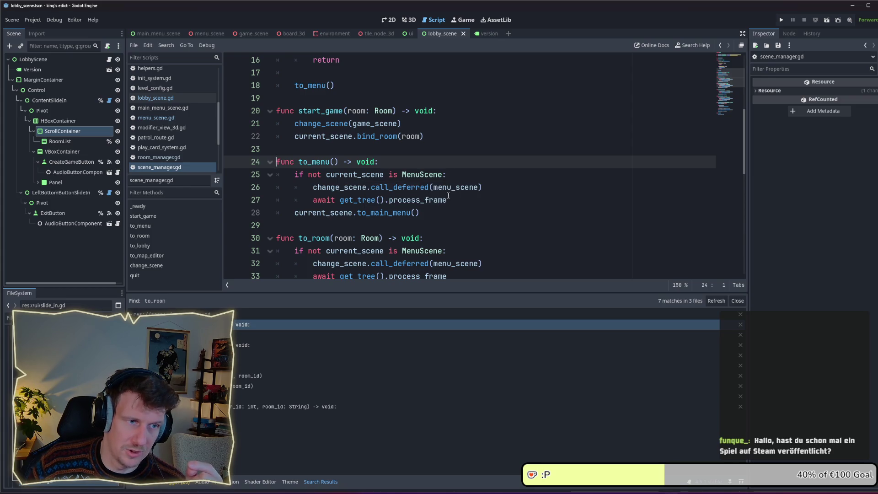
{"action": "left_click_drag", "start_coordinate": [446, 199], "coordinate": [320, 187]}
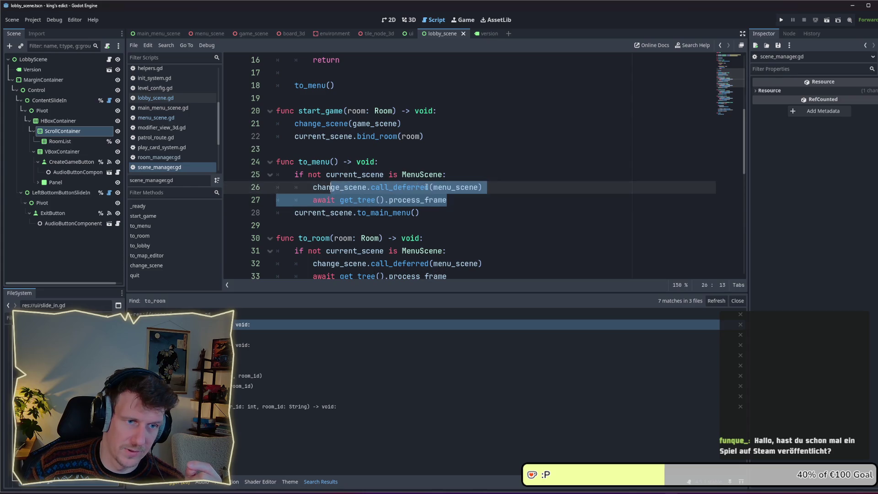
{"action": "left_click", "coordinate": [433, 187]}
{"action": "left_click_drag", "start_coordinate": [497, 187], "coordinate": [321, 187]}
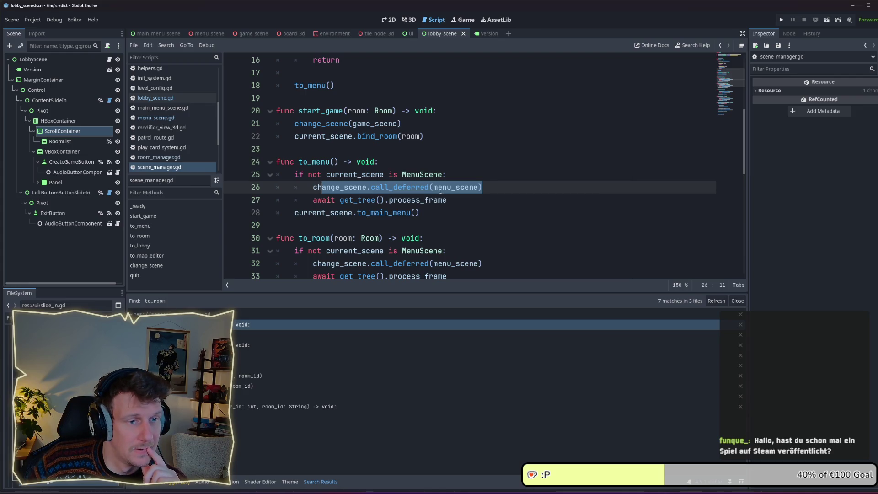
{"action": "left_click", "coordinate": [457, 199]}
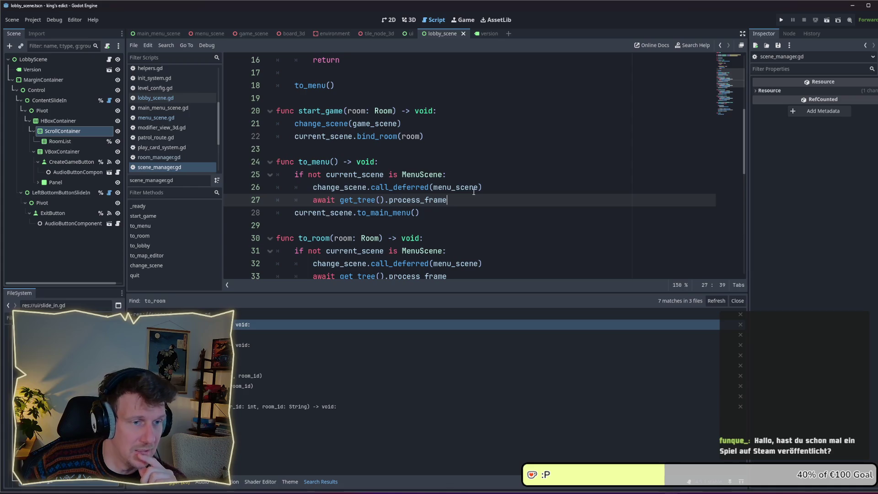
{"action": "left_click", "coordinate": [417, 211]}
{"action": "double_click", "coordinate": [410, 212]}
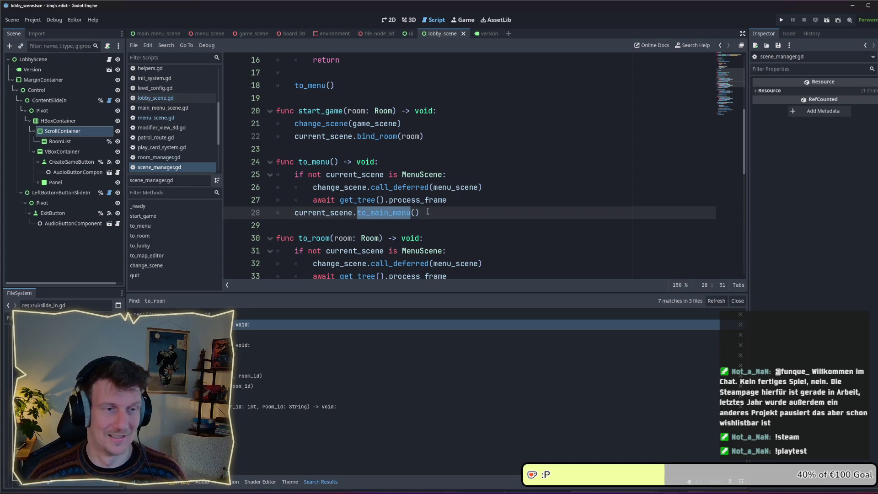
{"action": "left_click", "coordinate": [427, 210]}
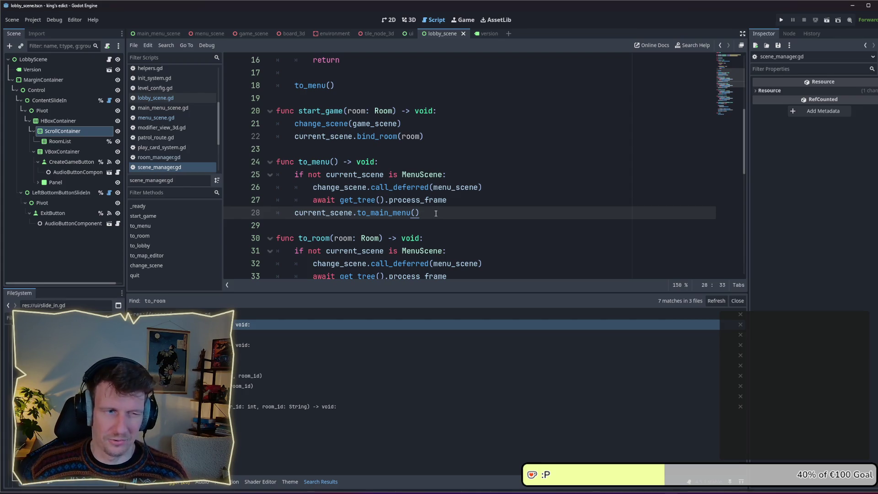
{"action": "scroll", "coordinate": [435, 214], "scroll_direction": "down", "scroll_amount": 1}
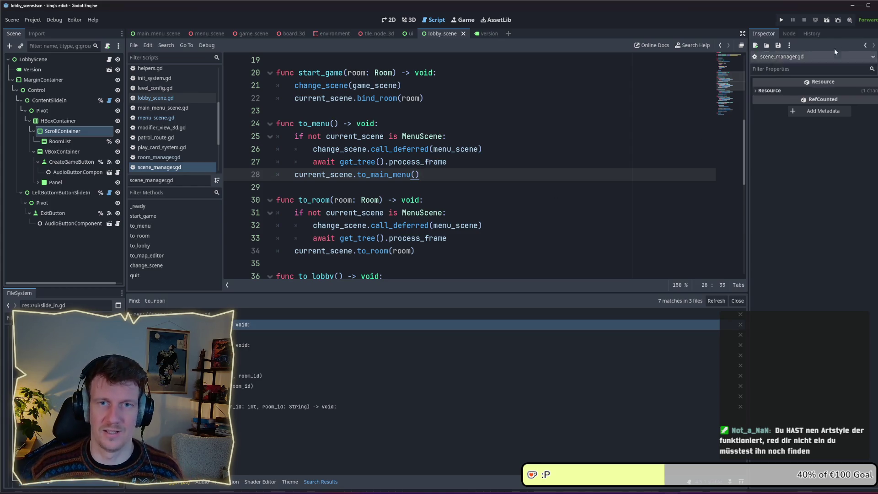
{"action": "left_click", "coordinate": [781, 19]}
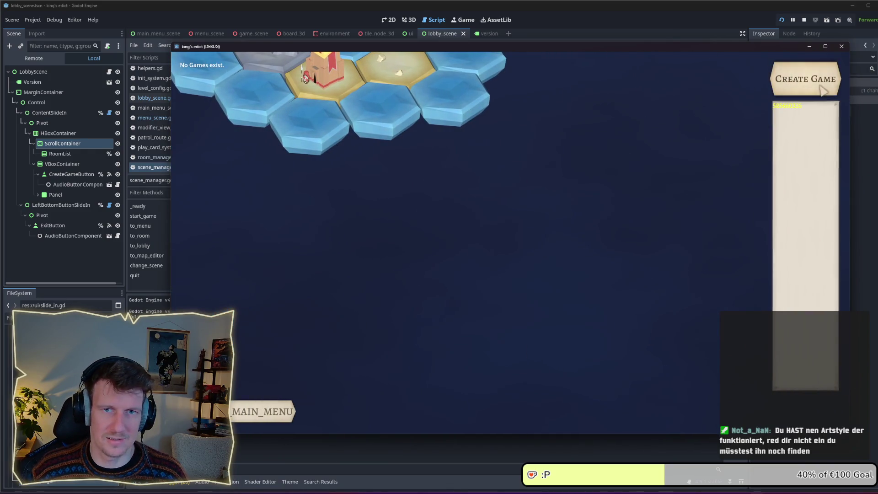
- Create a new game in the King's Edict lobby and pick a map from Change Map
{"action": "left_click", "coordinate": [823, 91]}
{"action": "left_click", "coordinate": [599, 92]}
{"action": "left_click", "coordinate": [594, 140]}
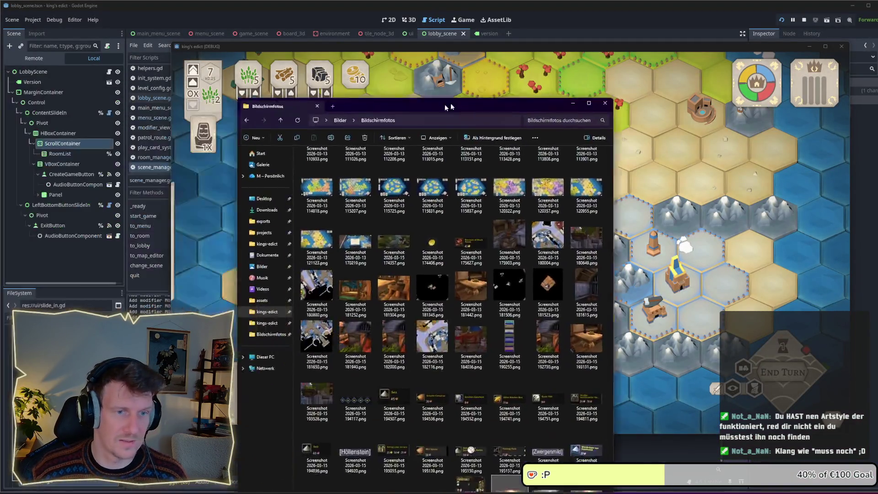
- View the earliest October 2025 screenshot in Bildschirmfotos, then switch to the DevLog note
{"action": "left_click_drag", "start_coordinate": [425, 109], "coordinate": [496, 70]}
{"action": "scroll", "coordinate": [533, 225], "scroll_direction": "up", "scroll_amount": 15}
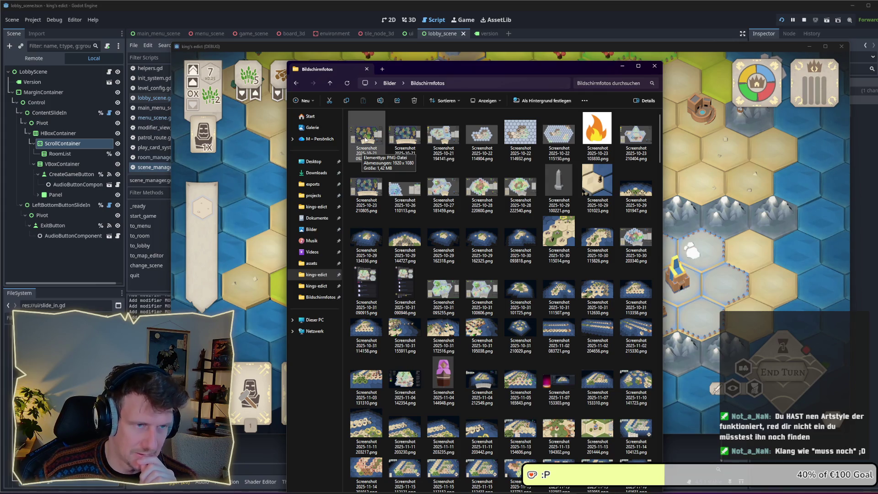
{"action": "double_click", "coordinate": [366, 139]}
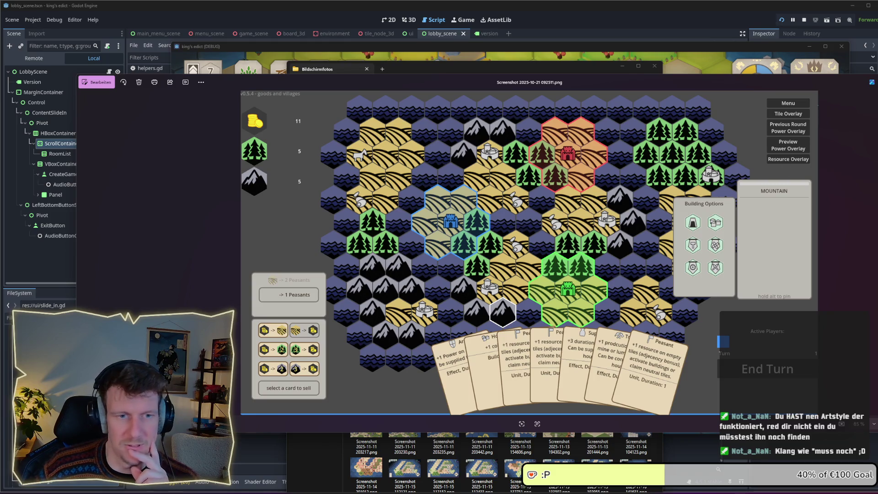
{"action": "key", "text": "Escape"}
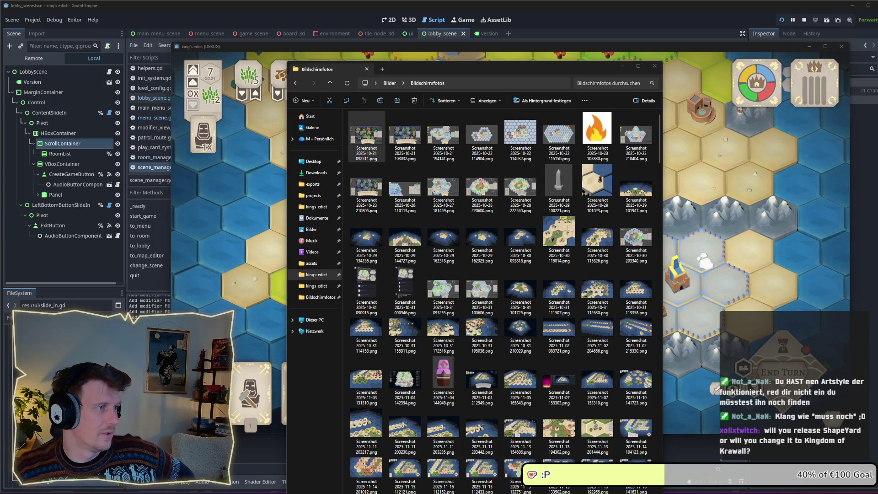
{"action": "key", "text": "alt+Tab"}
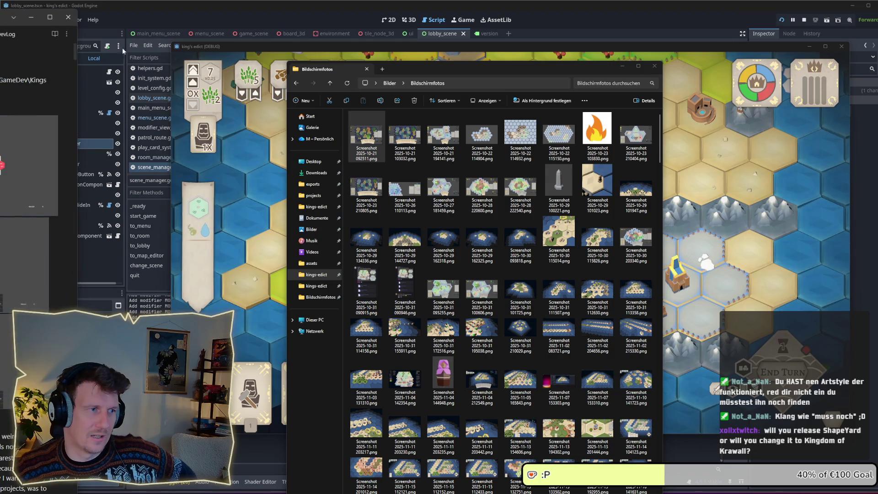
- Centre and widen the DevLog window, then scroll to the 18.08.2025 entry's hex-grid screenshots
{"action": "mouse_move", "coordinate": [4, 17]}
{"action": "left_mouse_down"}
{"action": "mouse_move", "coordinate": [426, 76]}
{"action": "mouse_move", "coordinate": [411, 54]}
{"action": "left_mouse_up"}
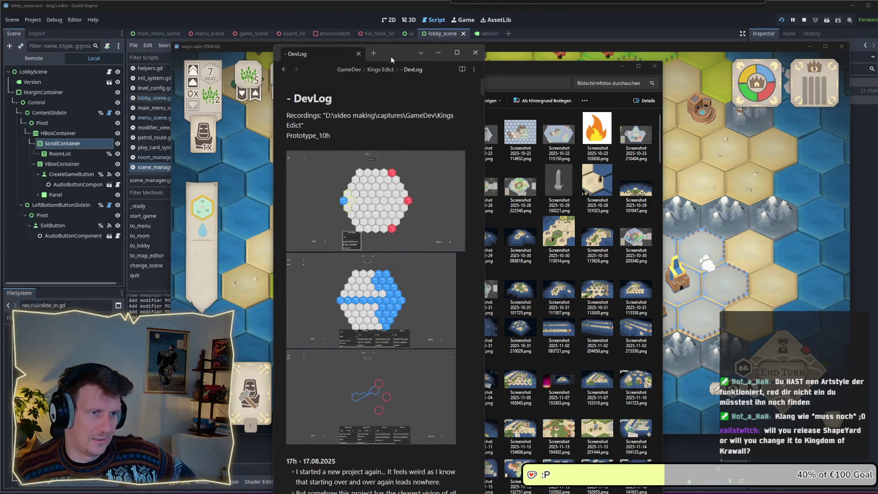
{"action": "left_click_drag", "start_coordinate": [483, 118], "coordinate": [733, 114]}
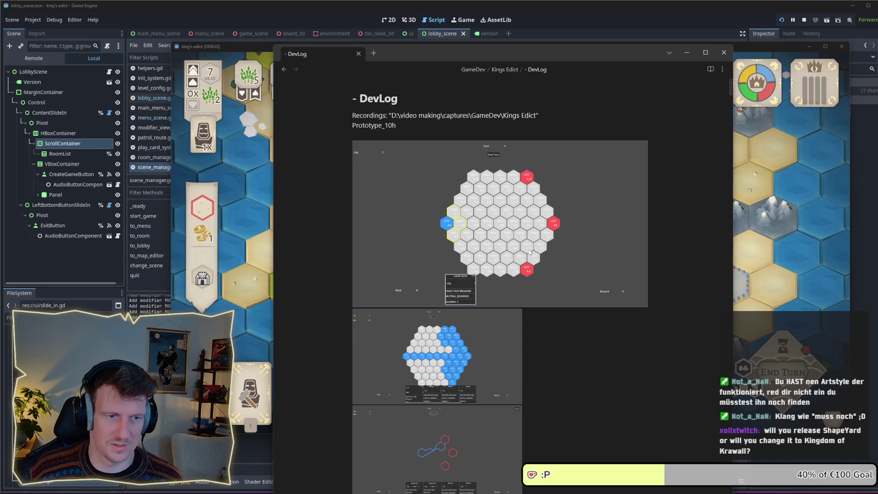
{"action": "scroll", "coordinate": [528, 248], "scroll_direction": "down", "scroll_amount": 1}
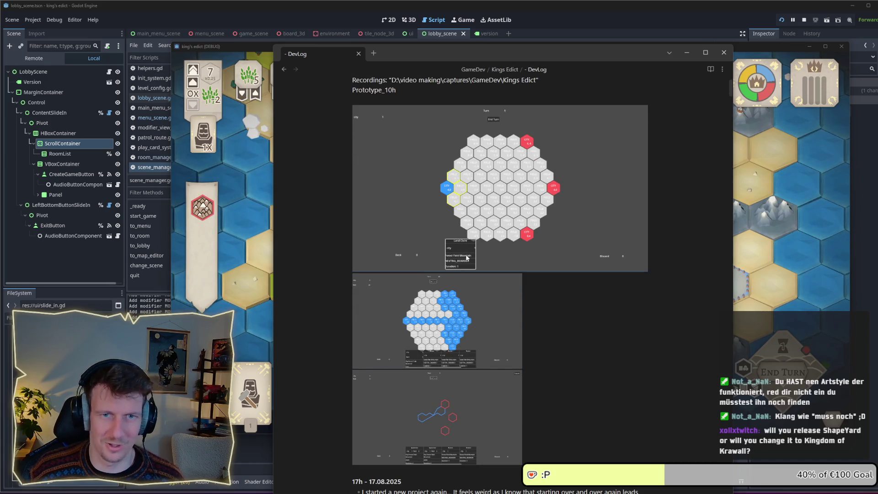
{"action": "scroll", "coordinate": [467, 258], "scroll_direction": "up", "scroll_amount": 1}
{"action": "scroll", "coordinate": [467, 258], "scroll_direction": "down", "scroll_amount": 5}
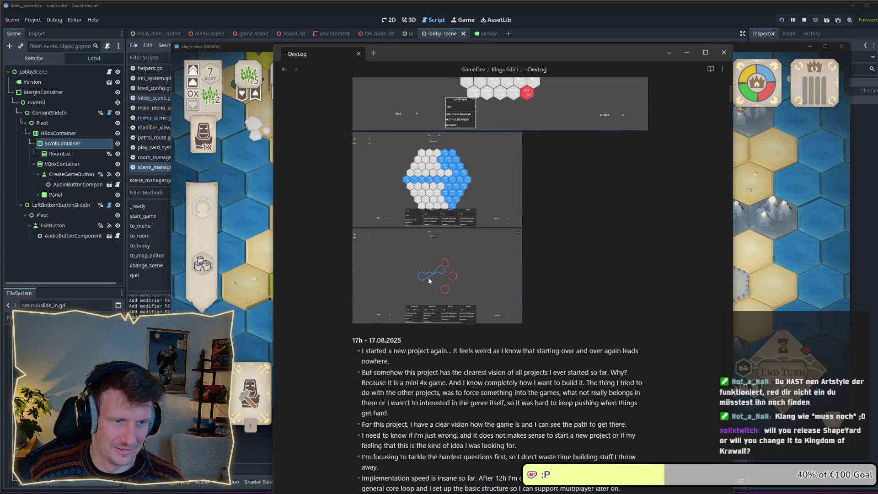
{"action": "scroll", "coordinate": [467, 239], "scroll_direction": "up", "scroll_amount": 2}
{"action": "scroll", "coordinate": [439, 333], "scroll_direction": "down", "scroll_amount": 9}
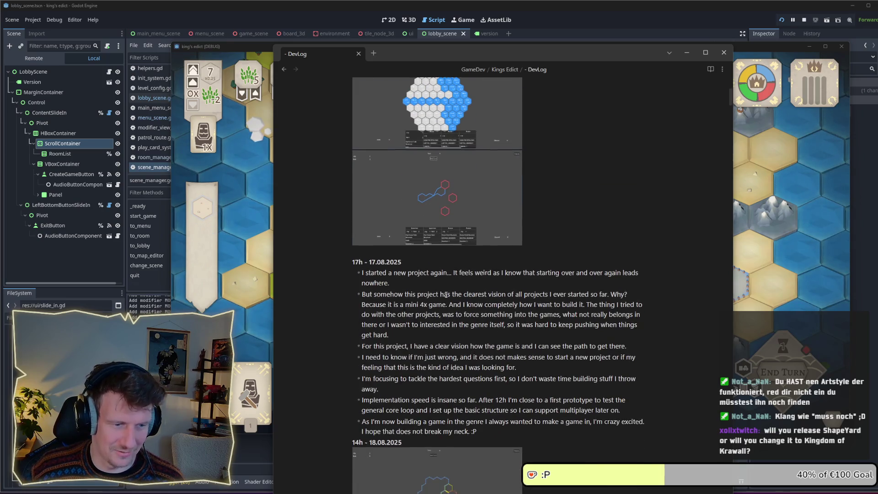
{"action": "scroll", "coordinate": [446, 295], "scroll_direction": "down", "scroll_amount": 2}
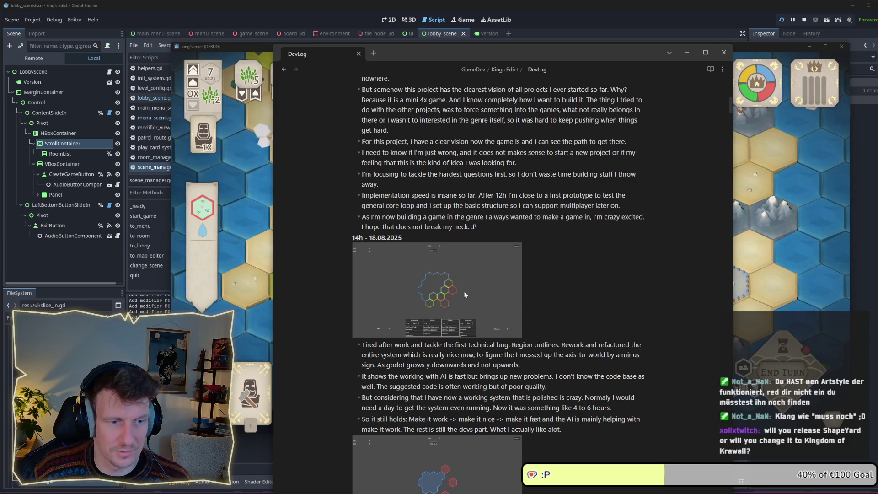
{"action": "scroll", "coordinate": [464, 290], "scroll_direction": "down", "scroll_amount": 5}
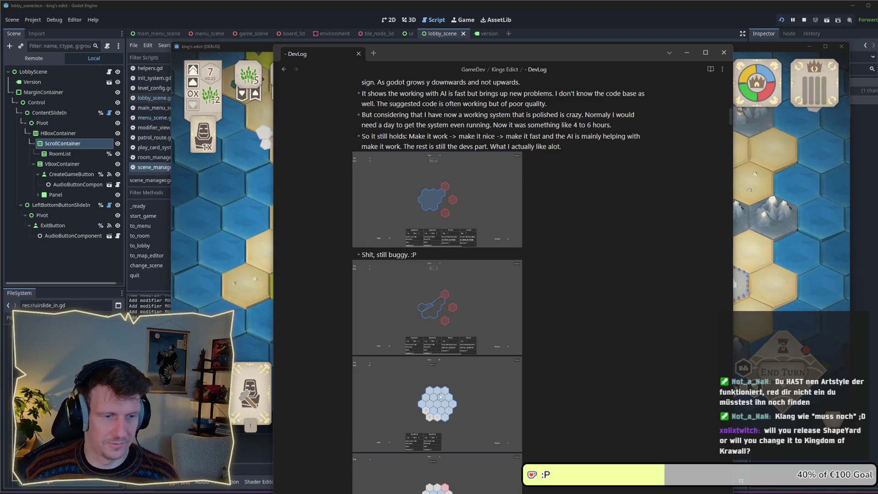
{"action": "scroll", "coordinate": [463, 245], "scroll_direction": "down", "scroll_amount": 5}
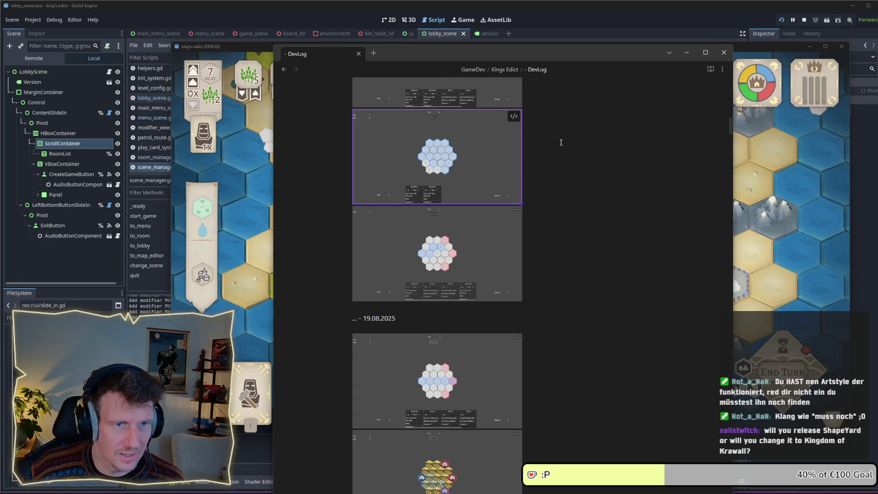
{"action": "scroll", "coordinate": [530, 98], "scroll_direction": "up", "scroll_amount": 2}
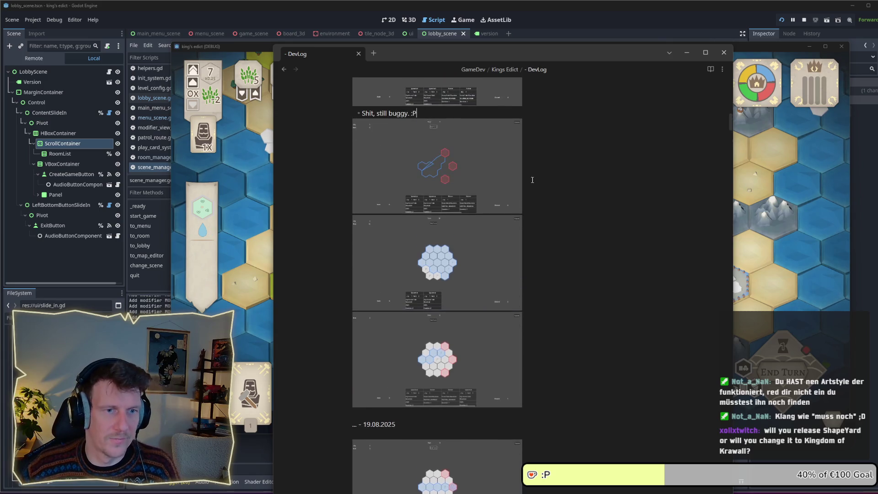
- Change the Pasted image 20250818212840.png embed width from |400 to |800
{"action": "left_click", "coordinate": [483, 211]}
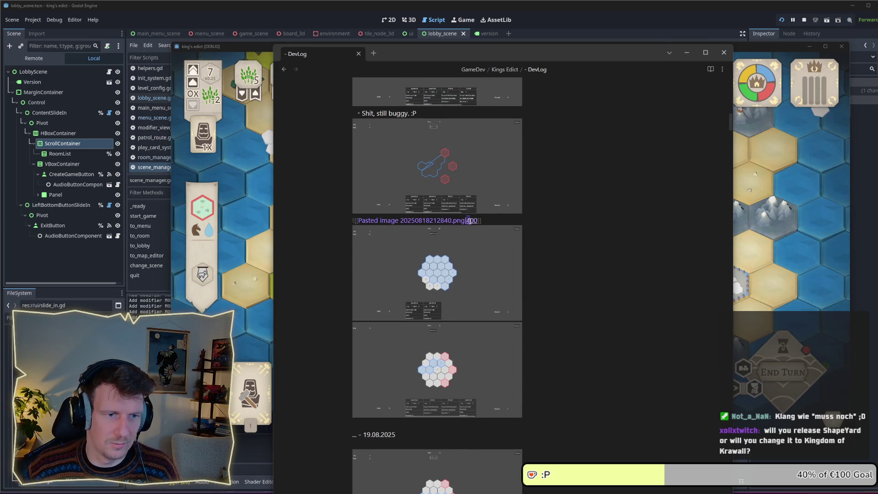
{"action": "type", "text": "8"}
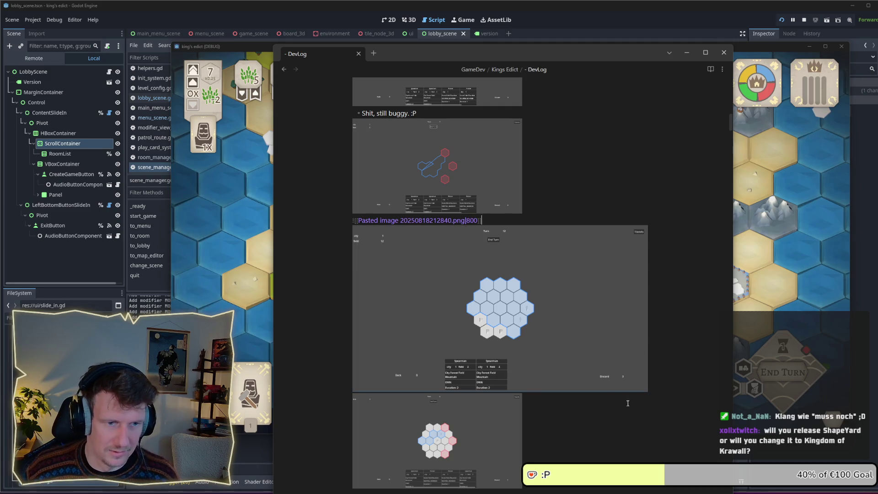
{"action": "double_click", "coordinate": [469, 220]}
{"action": "left_click_drag", "start_coordinate": [467, 220], "coordinate": [476, 220]}
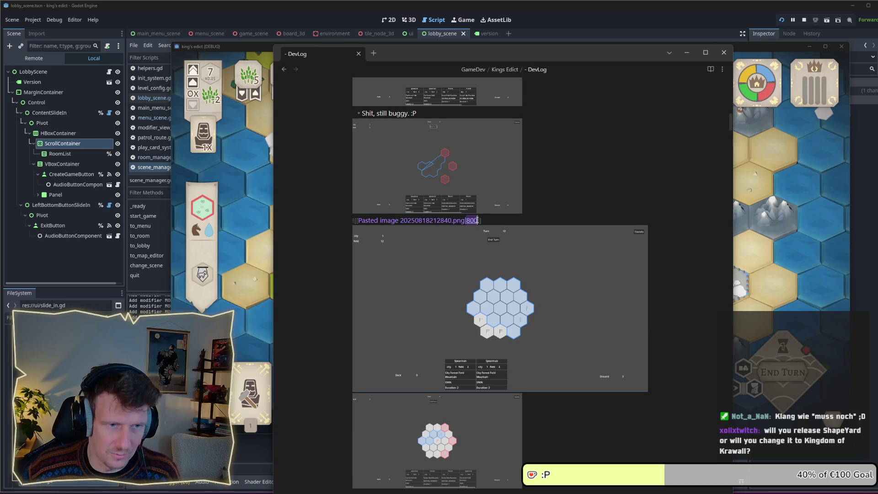
{"action": "left_click", "coordinate": [558, 198]}
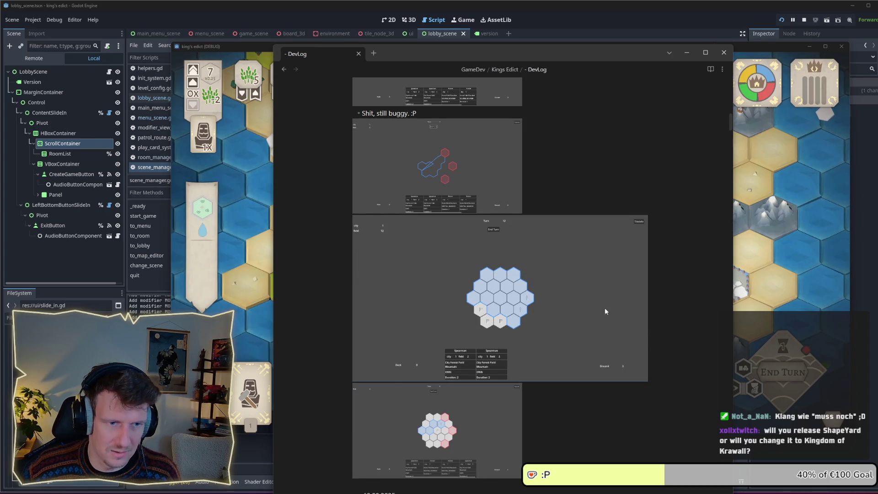
- Scroll the DevLog from the 28.08.2025 entry down to the 107h 13.09.2025 hex-island image
{"action": "scroll", "coordinate": [521, 215], "scroll_direction": "down", "scroll_amount": 2}
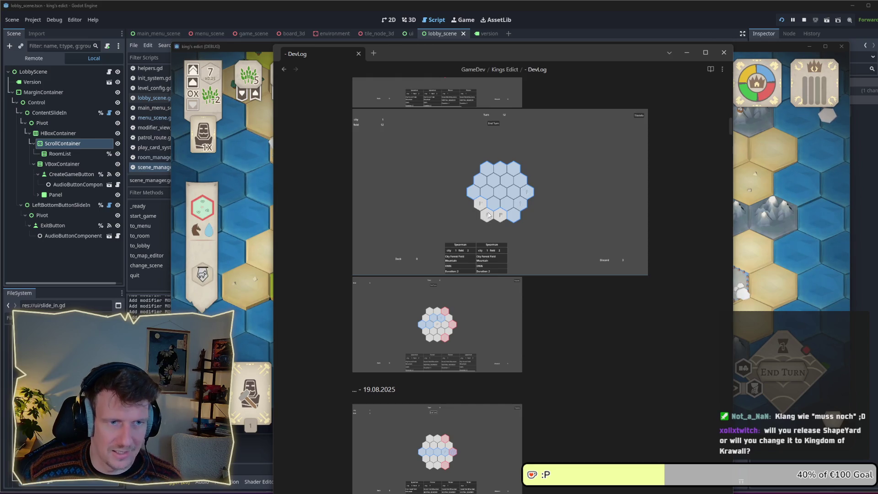
{"action": "scroll", "coordinate": [488, 215], "scroll_direction": "down", "scroll_amount": 7}
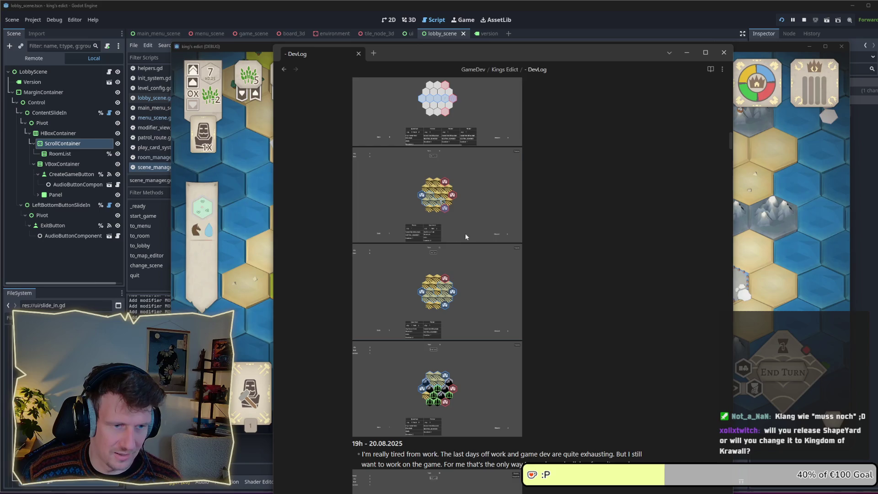
{"action": "scroll", "coordinate": [467, 233], "scroll_direction": "down", "scroll_amount": 8}
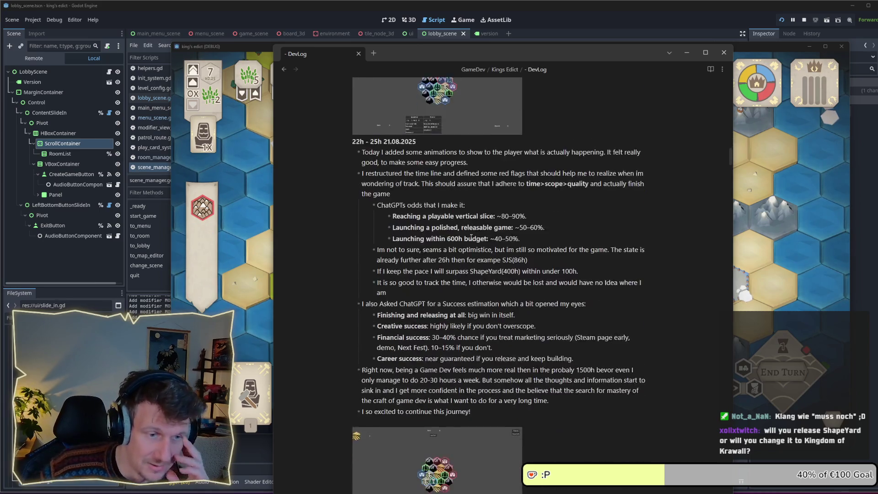
{"action": "scroll", "coordinate": [471, 237], "scroll_direction": "down", "scroll_amount": 15}
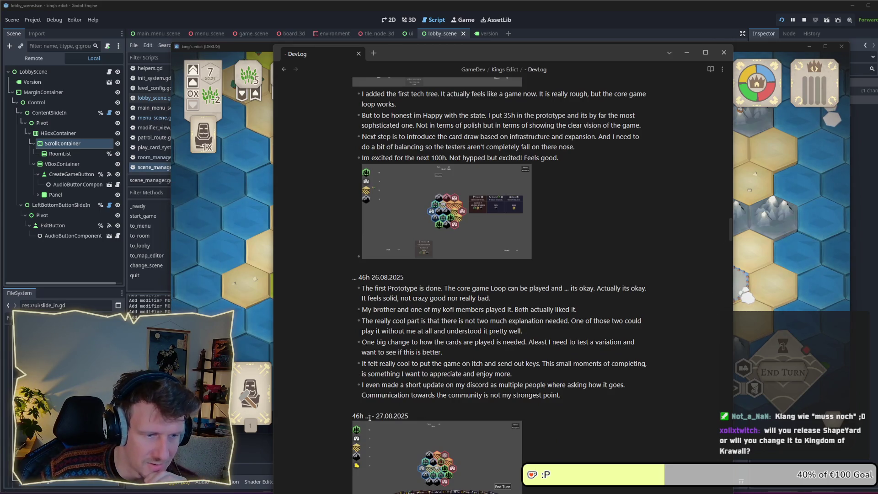
{"action": "scroll", "coordinate": [360, 414], "scroll_direction": "down", "scroll_amount": 1}
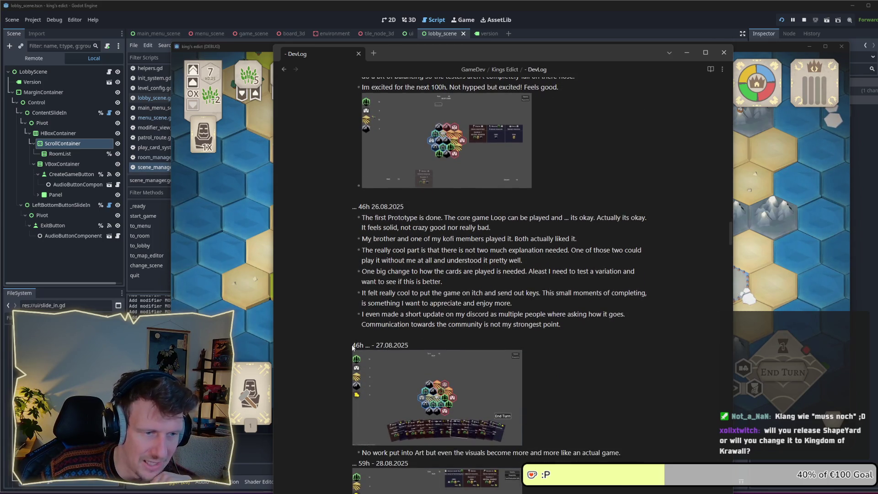
{"action": "scroll", "coordinate": [355, 346], "scroll_direction": "down", "scroll_amount": 2}
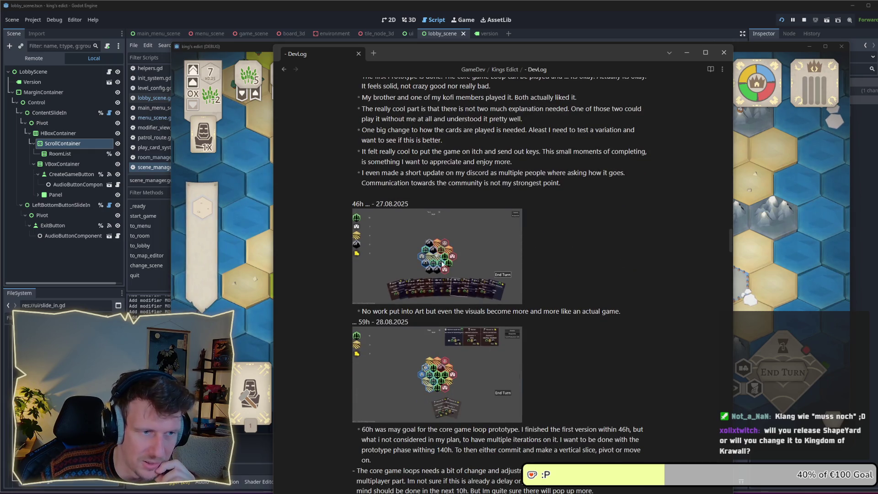
{"action": "scroll", "coordinate": [498, 283], "scroll_direction": "down", "scroll_amount": 5}
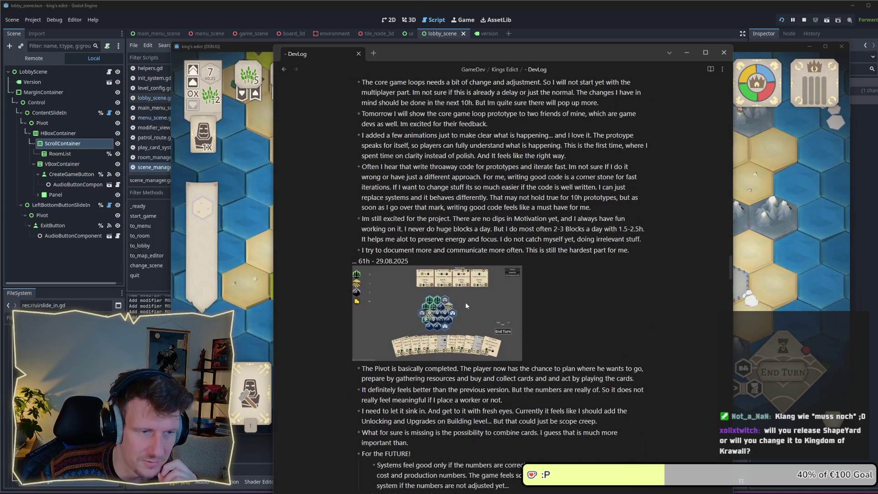
{"action": "scroll", "coordinate": [442, 323], "scroll_direction": "down", "scroll_amount": 4}
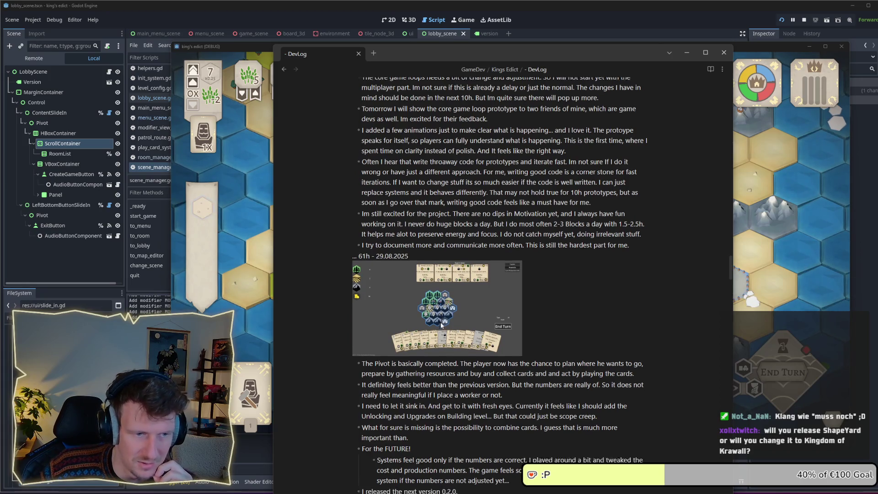
{"action": "scroll", "coordinate": [442, 324], "scroll_direction": "down", "scroll_amount": 10}
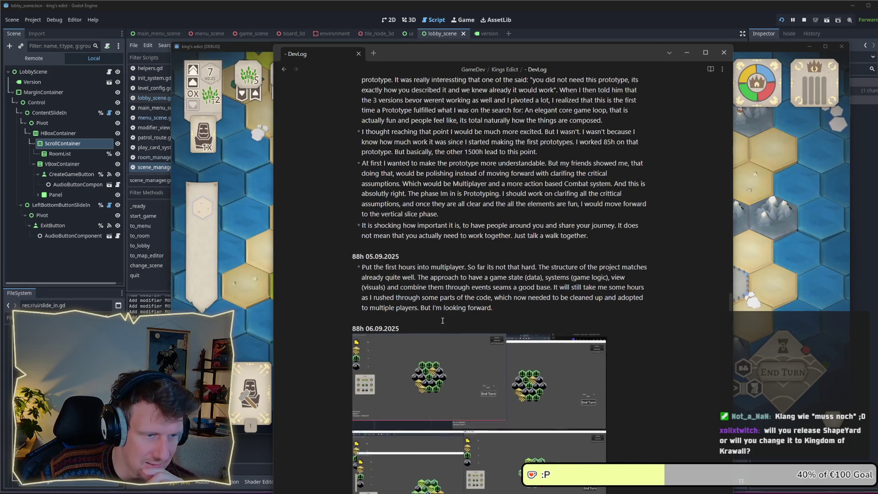
{"action": "scroll", "coordinate": [442, 320], "scroll_direction": "down", "scroll_amount": 4}
{"action": "scroll", "coordinate": [353, 260], "scroll_direction": "up", "scroll_amount": 3}
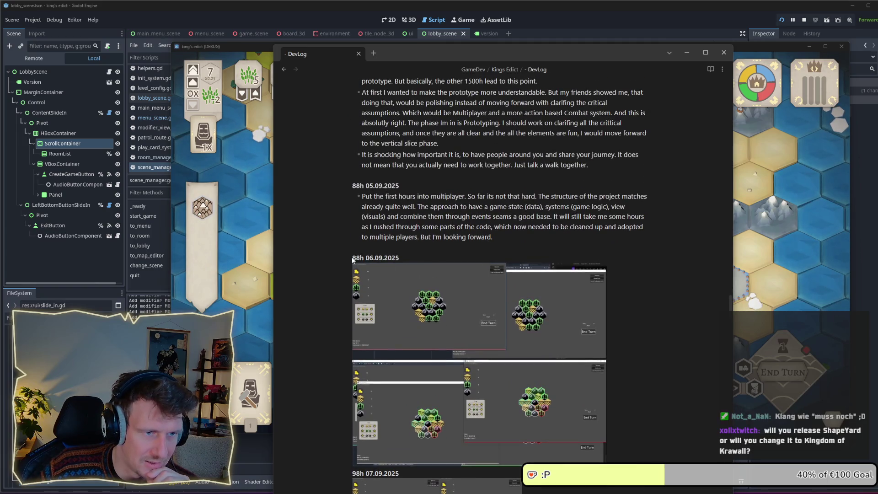
{"action": "scroll", "coordinate": [376, 275], "scroll_direction": "down", "scroll_amount": 2}
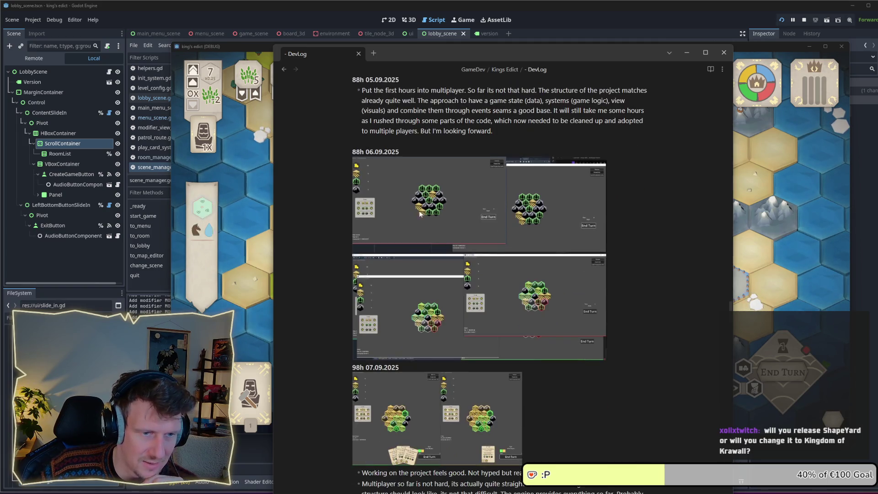
{"action": "scroll", "coordinate": [502, 270], "scroll_direction": "down", "scroll_amount": 3}
{"action": "scroll", "coordinate": [501, 270], "scroll_direction": "down", "scroll_amount": 3}
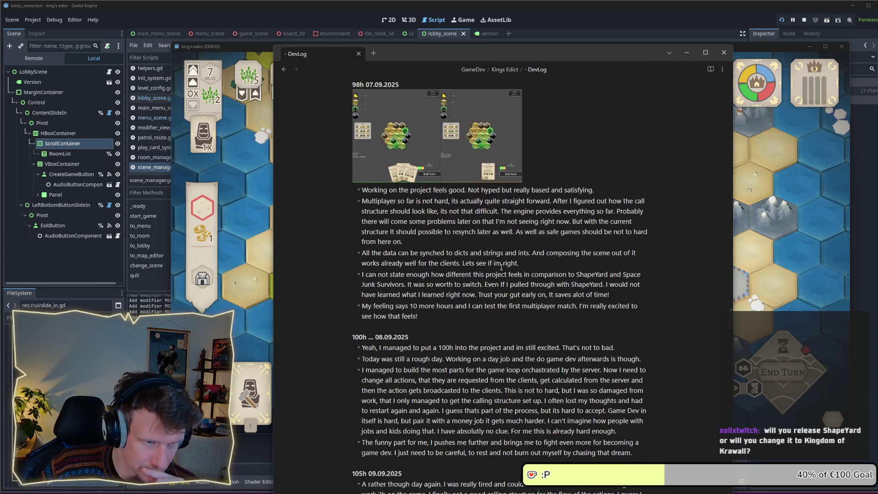
{"action": "scroll", "coordinate": [501, 267], "scroll_direction": "down", "scroll_amount": 4}
{"action": "scroll", "coordinate": [502, 268], "scroll_direction": "down", "scroll_amount": 3}
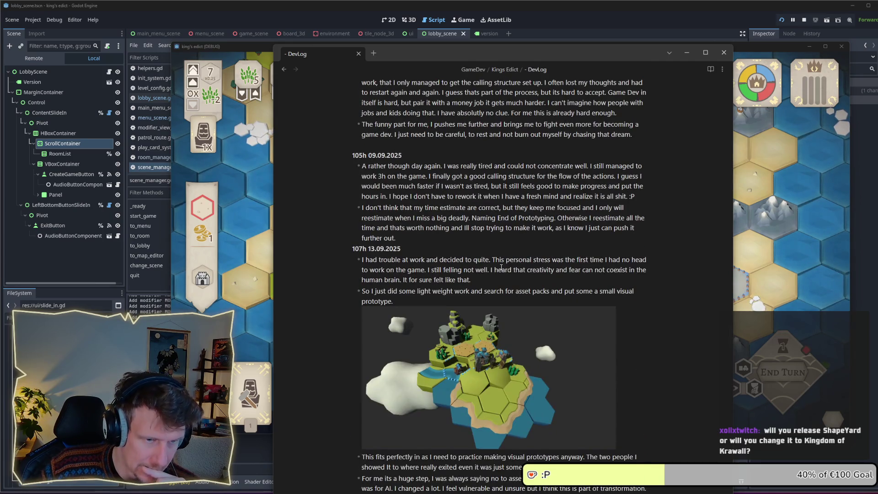
- Scroll the DevLog through the 112h–205h entries and select 205h in an entry heading
{"action": "scroll", "coordinate": [502, 269], "scroll_direction": "down", "scroll_amount": 2}
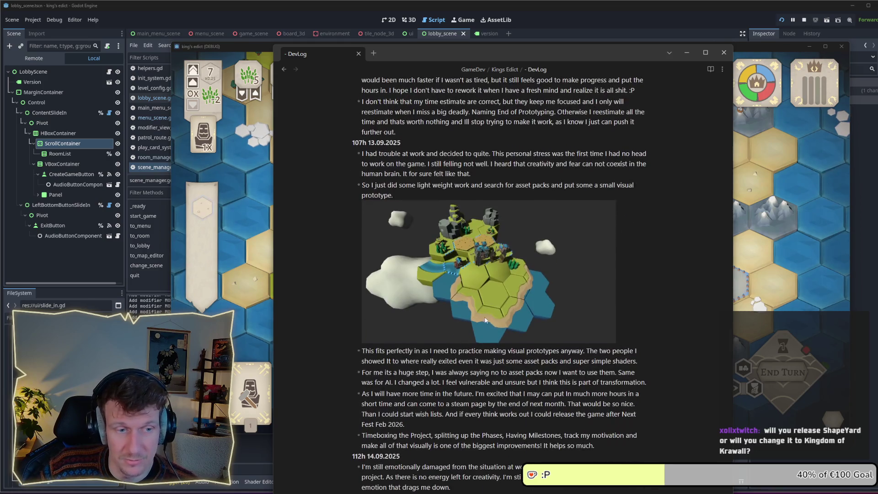
{"action": "scroll", "coordinate": [484, 320], "scroll_direction": "down", "scroll_amount": 4}
{"action": "scroll", "coordinate": [489, 327], "scroll_direction": "up", "scroll_amount": 2}
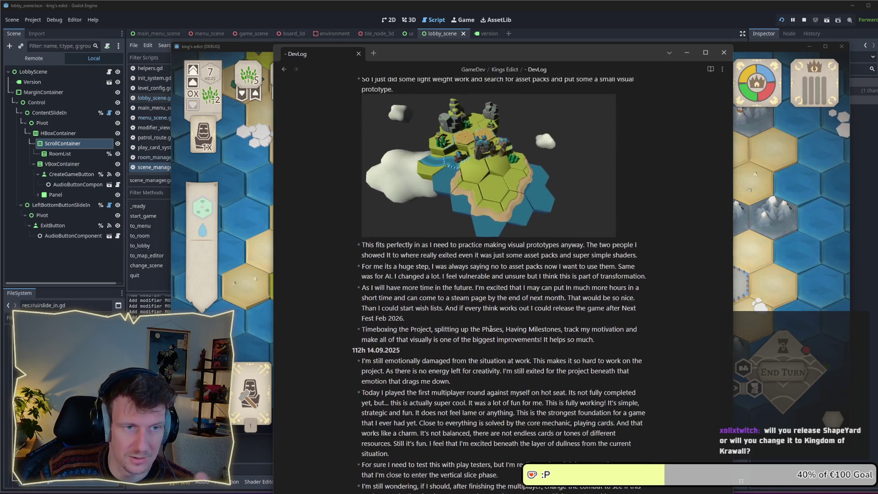
{"action": "scroll", "coordinate": [491, 329], "scroll_direction": "up", "scroll_amount": 2}
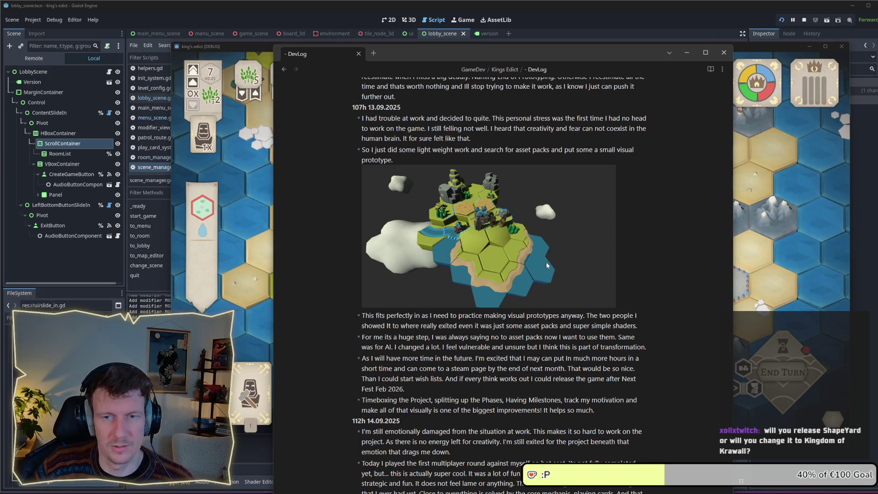
{"action": "scroll", "coordinate": [546, 262], "scroll_direction": "down", "scroll_amount": 15}
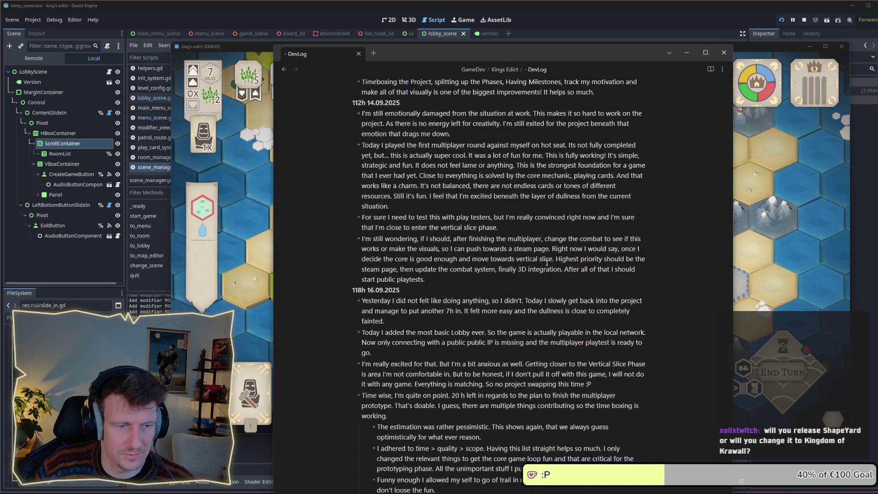
{"action": "scroll", "coordinate": [545, 264], "scroll_direction": "down", "scroll_amount": 15}
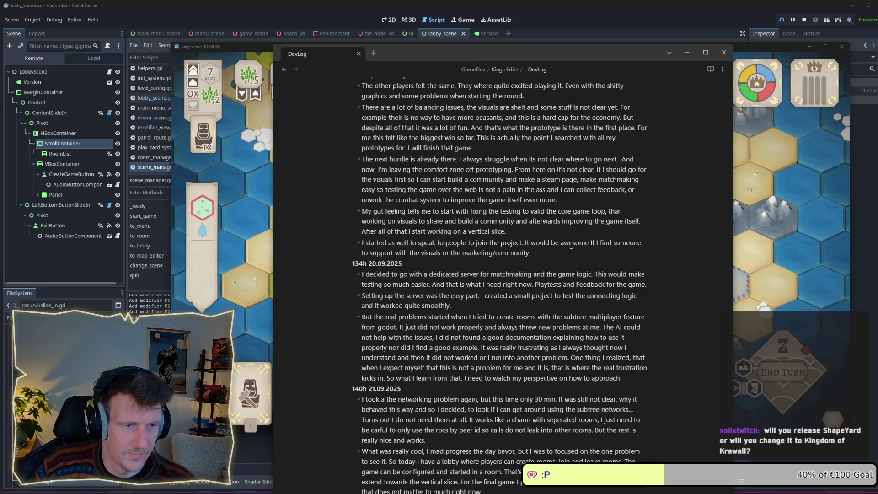
{"action": "scroll", "coordinate": [571, 251], "scroll_direction": "down", "scroll_amount": 15}
{"action": "scroll", "coordinate": [661, 397], "scroll_direction": "down", "scroll_amount": 10}
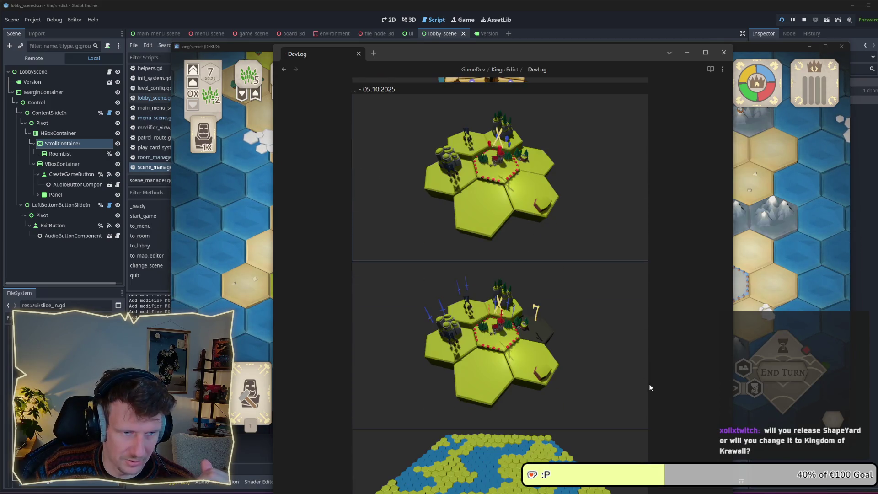
{"action": "scroll", "coordinate": [648, 385], "scroll_direction": "up", "scroll_amount": 4}
{"action": "scroll", "coordinate": [518, 324], "scroll_direction": "down", "scroll_amount": 5}
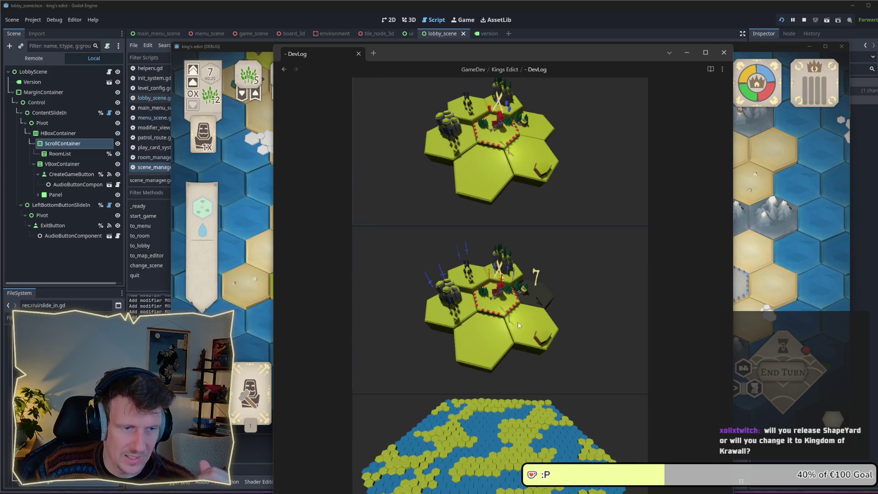
{"action": "scroll", "coordinate": [551, 301], "scroll_direction": "down", "scroll_amount": 7}
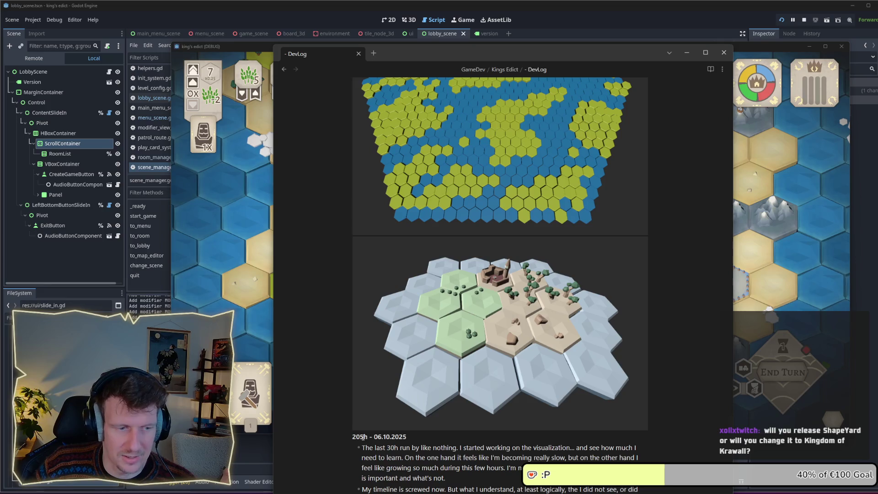
{"action": "left_click_drag", "start_coordinate": [351, 440], "coordinate": [352, 439]}
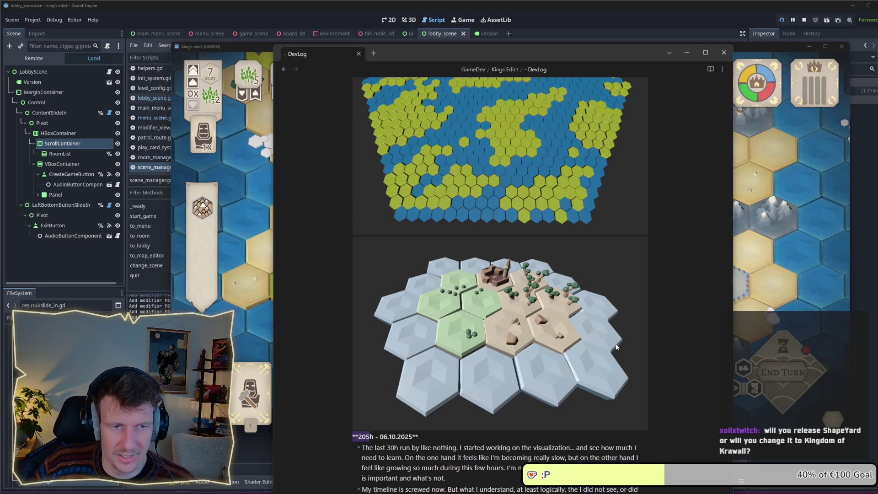
- Scroll on to the October 2025 entries and bring the running King's Edict match forward
{"action": "scroll", "coordinate": [613, 346], "scroll_direction": "down", "scroll_amount": 15}
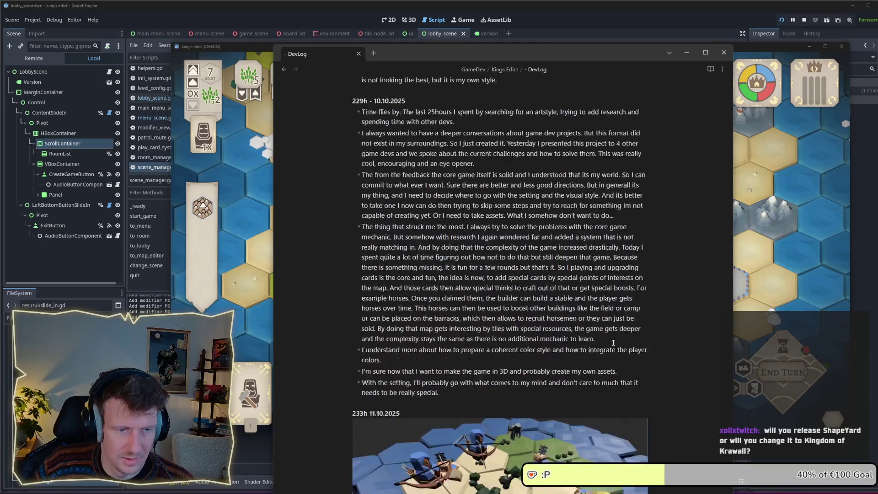
{"action": "scroll", "coordinate": [602, 342], "scroll_direction": "down", "scroll_amount": 1}
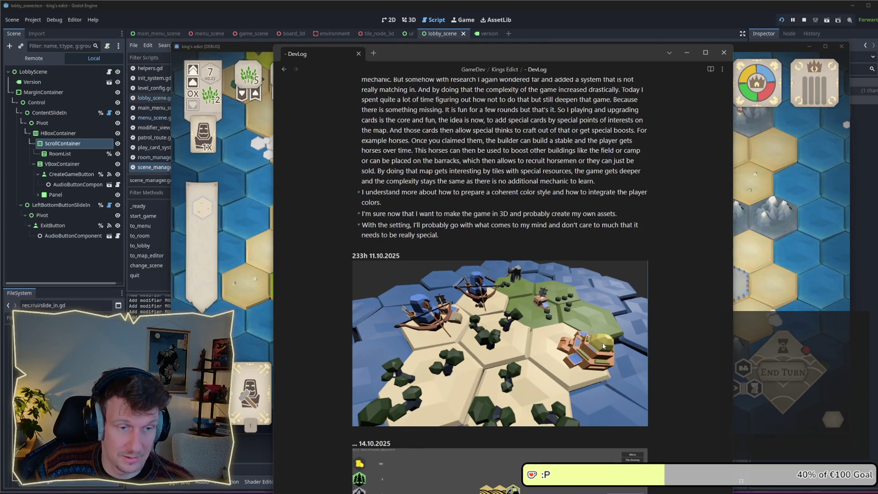
{"action": "key", "text": "alt+Tab"}
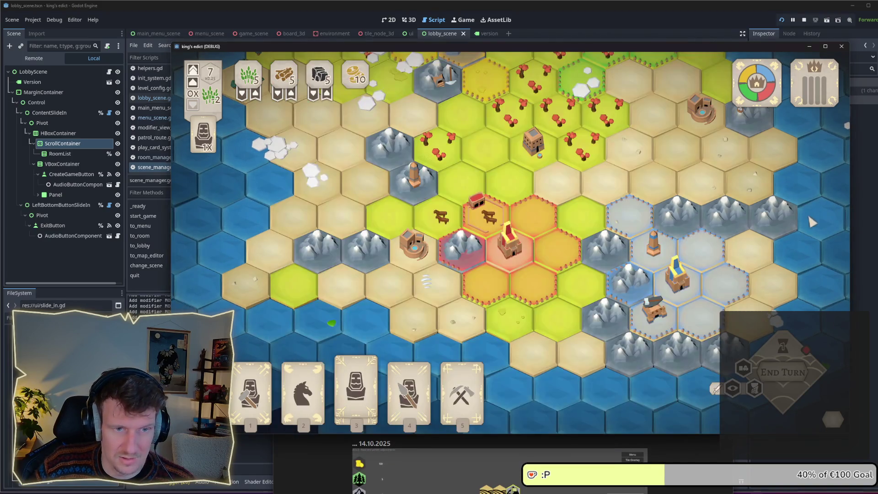
- Play the Spearmen card onto the hex right of the castle, then flip to the DevLog notes and back to the game
{"action": "left_click", "coordinate": [558, 242]}
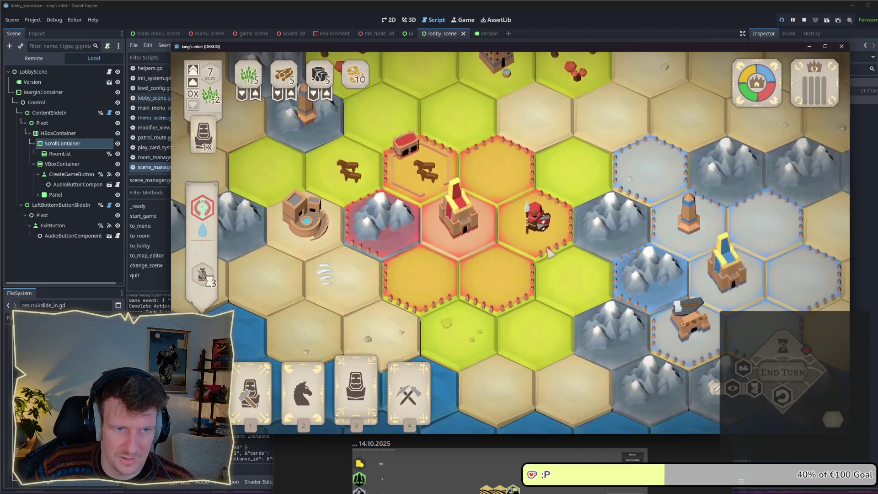
{"action": "left_click", "coordinate": [674, 458]}
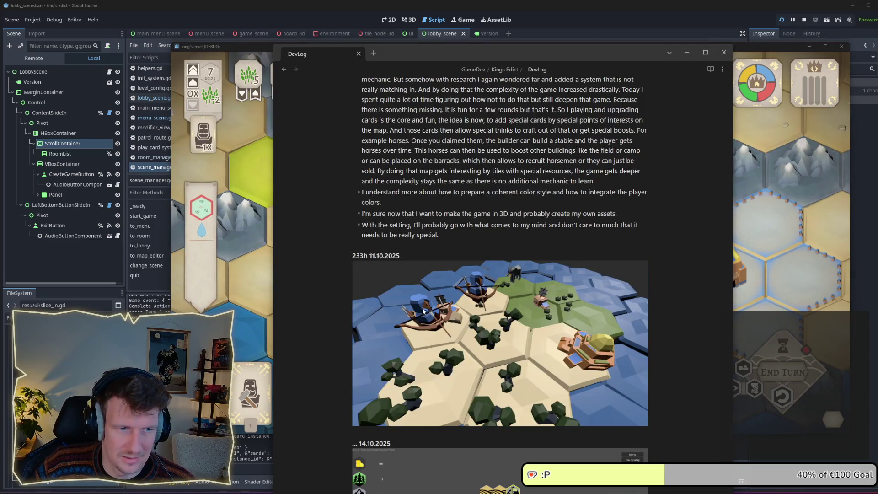
{"action": "left_click", "coordinate": [745, 432]}
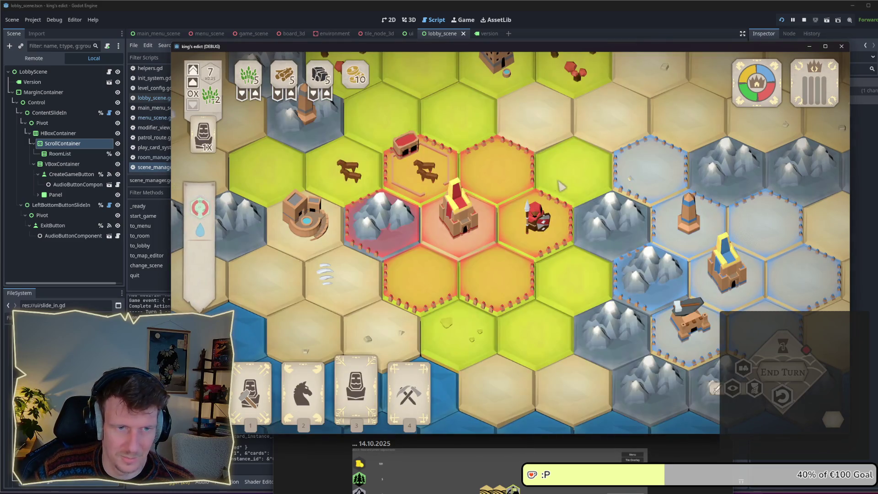
- Bring the DevLog note forward and scroll through its entries starting from 31.10.2025
{"action": "left_click", "coordinate": [677, 472]}
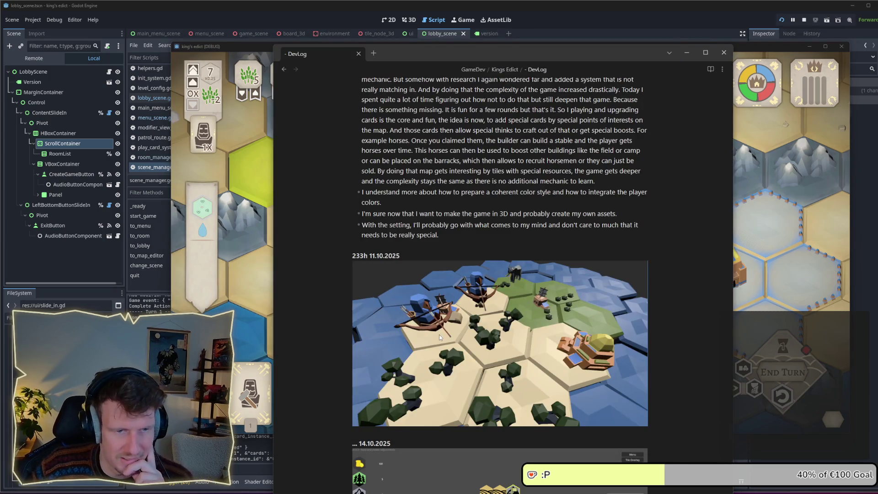
{"action": "scroll", "coordinate": [439, 334], "scroll_direction": "down", "scroll_amount": 7}
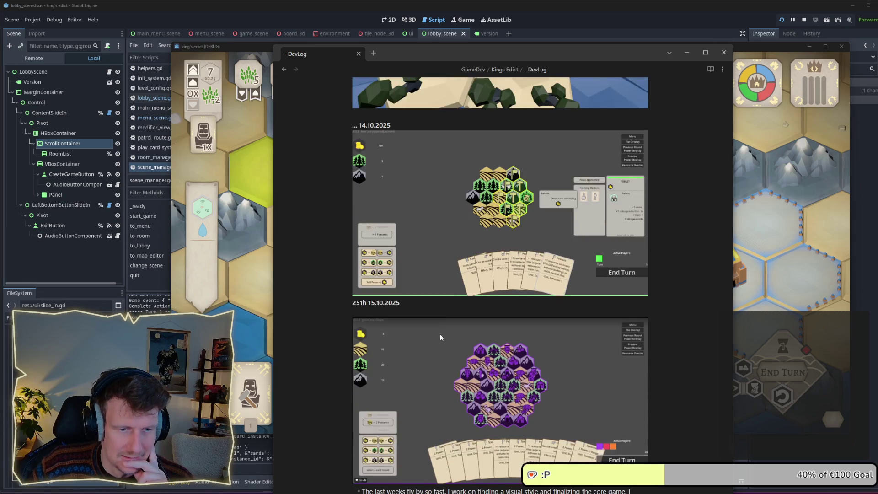
{"action": "scroll", "coordinate": [440, 337], "scroll_direction": "down", "scroll_amount": 15}
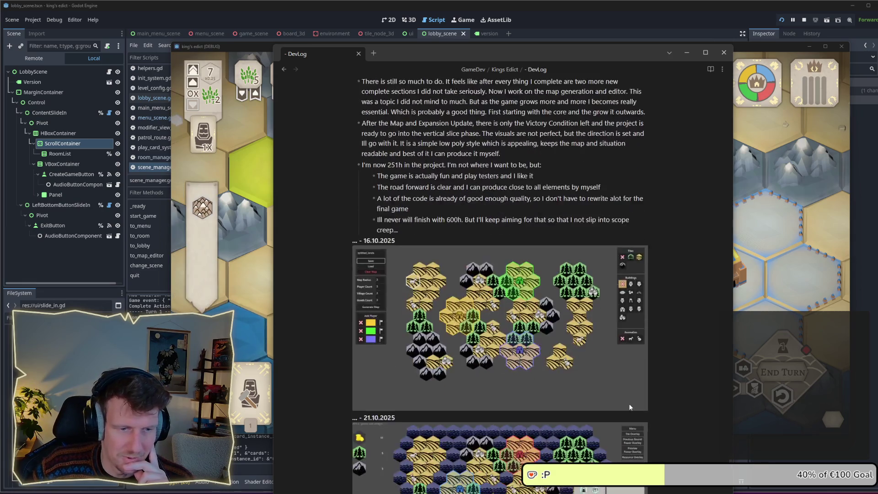
{"action": "scroll", "coordinate": [630, 406], "scroll_direction": "down", "scroll_amount": 4}
{"action": "scroll", "coordinate": [566, 284], "scroll_direction": "up", "scroll_amount": 2}
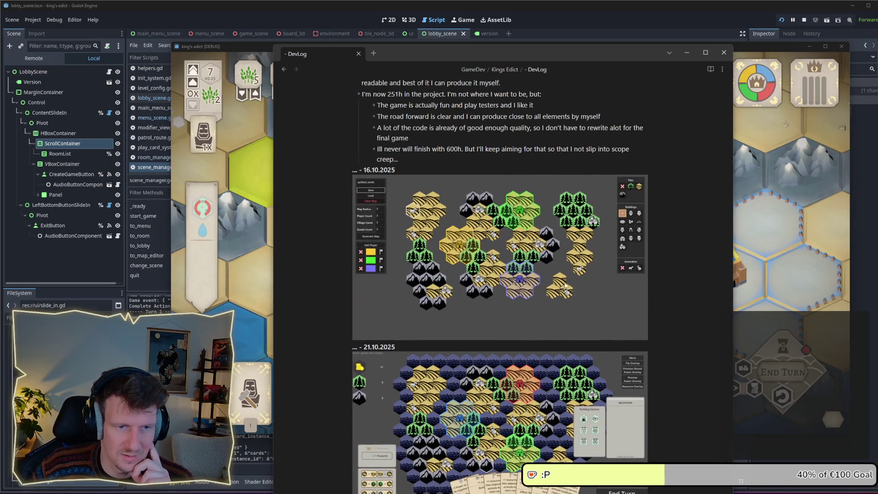
{"action": "scroll", "coordinate": [567, 285], "scroll_direction": "down", "scroll_amount": 6}
{"action": "scroll", "coordinate": [556, 278], "scroll_direction": "down", "scroll_amount": 10}
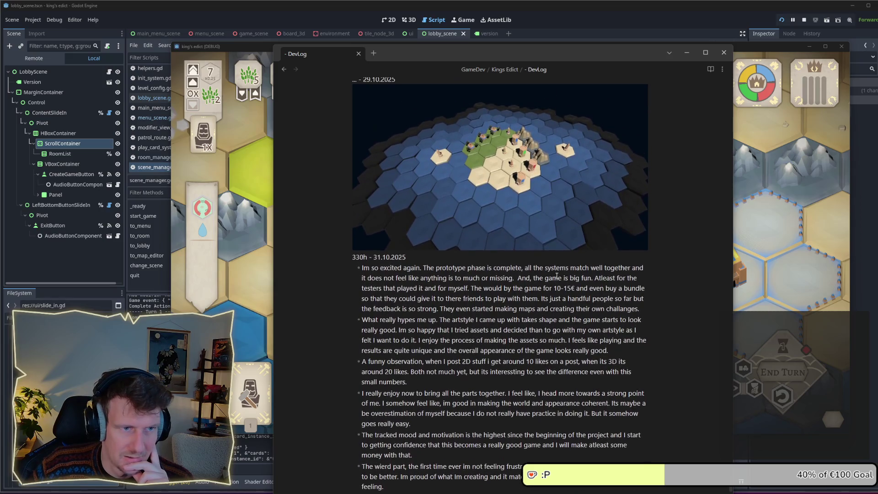
{"action": "scroll", "coordinate": [484, 151], "scroll_direction": "down", "scroll_amount": 1}
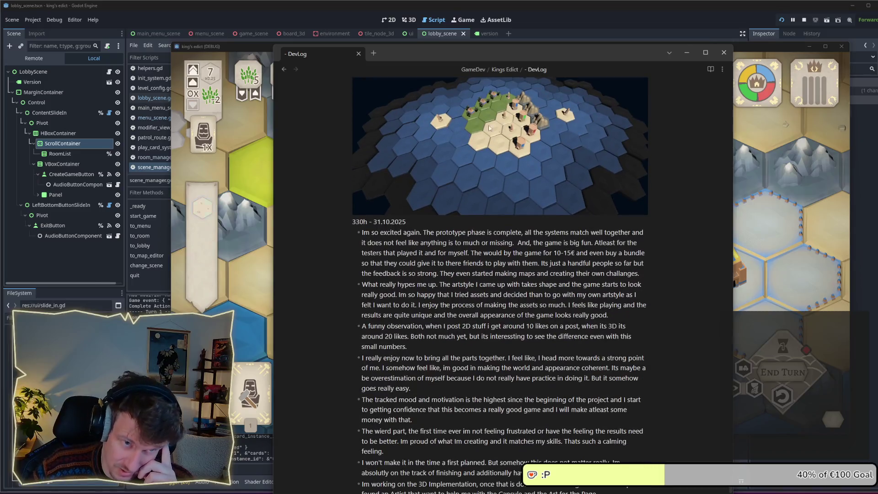
{"action": "scroll", "coordinate": [482, 136], "scroll_direction": "down", "scroll_amount": 7}
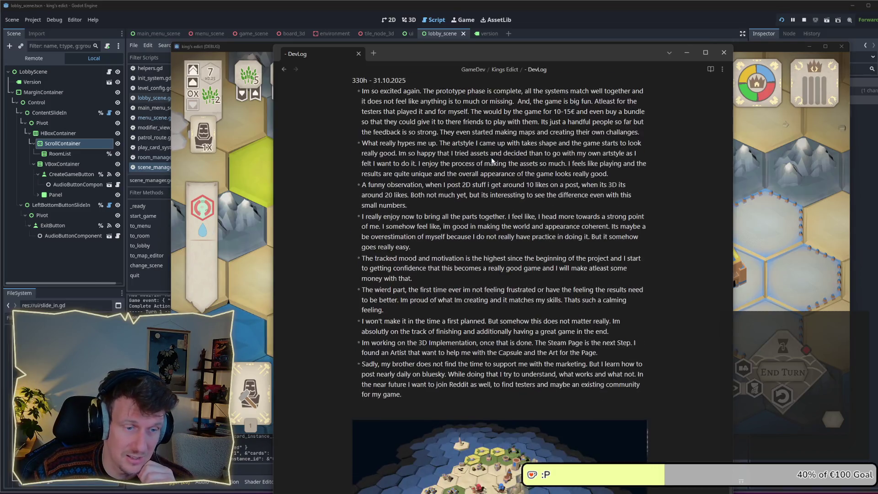
{"action": "scroll", "coordinate": [489, 201], "scroll_direction": "down", "scroll_amount": 4}
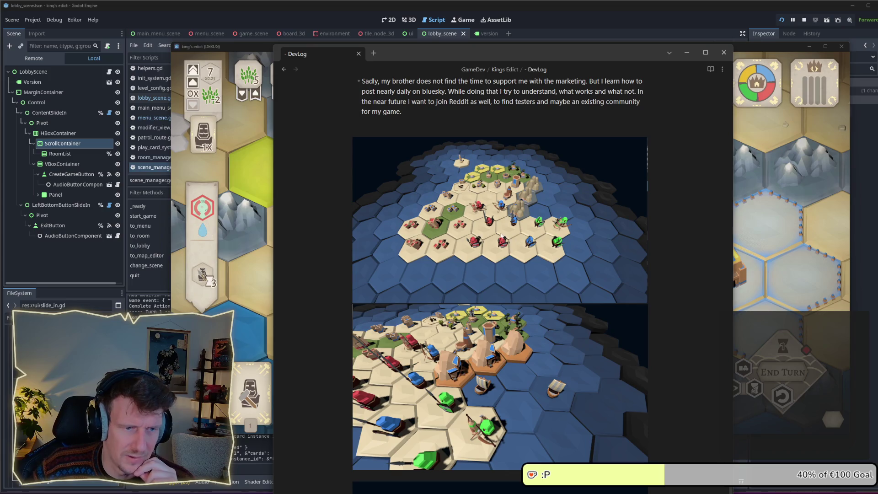
{"action": "scroll", "coordinate": [503, 235], "scroll_direction": "down", "scroll_amount": 4}
- Read on to the 07.01.2026 entry, then switch back to the King's Edict game window
{"action": "scroll", "coordinate": [503, 235], "scroll_direction": "down", "scroll_amount": 4}
{"action": "scroll", "coordinate": [515, 233], "scroll_direction": "down", "scroll_amount": 8}
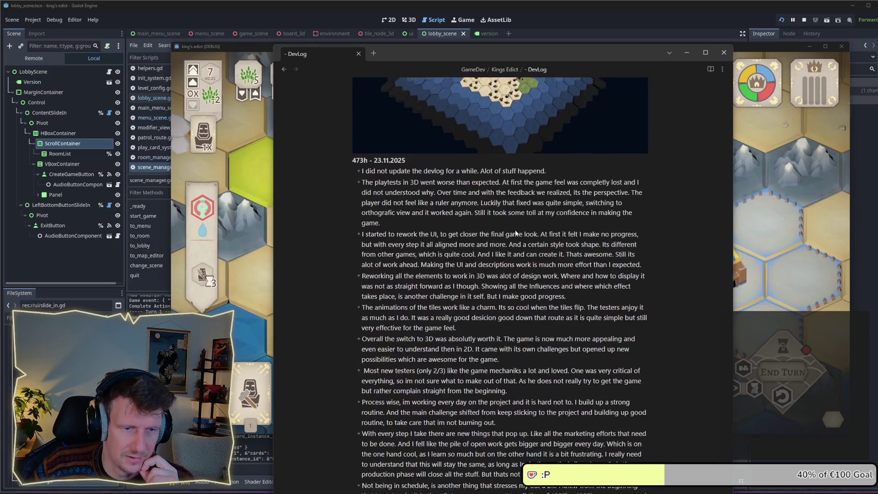
{"action": "scroll", "coordinate": [404, 196], "scroll_direction": "up", "scroll_amount": 4}
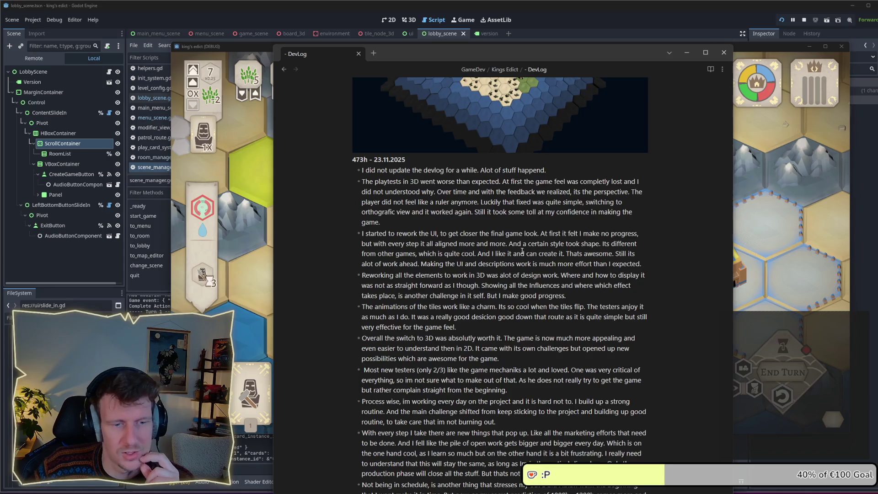
{"action": "scroll", "coordinate": [513, 253], "scroll_direction": "down", "scroll_amount": 8}
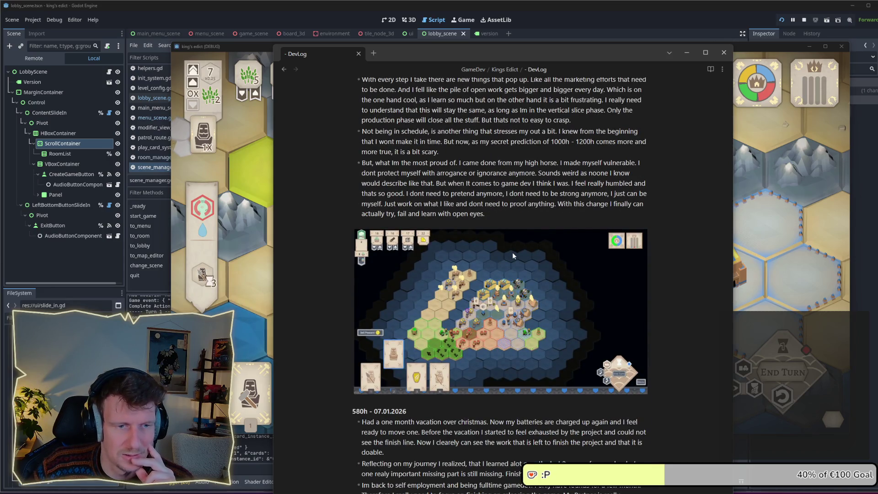
{"action": "scroll", "coordinate": [512, 253], "scroll_direction": "down", "scroll_amount": 5}
{"action": "scroll", "coordinate": [512, 254], "scroll_direction": "up", "scroll_amount": 3}
{"action": "scroll", "coordinate": [360, 272], "scroll_direction": "up", "scroll_amount": 10}
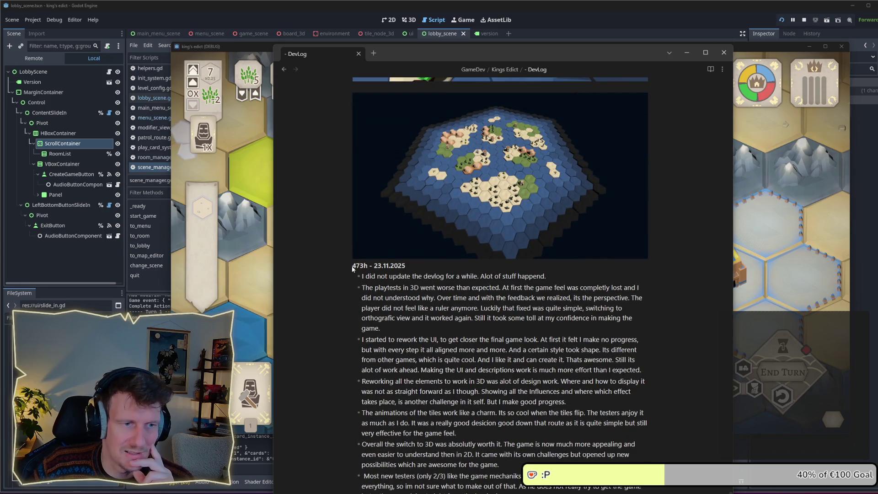
{"action": "scroll", "coordinate": [362, 266], "scroll_direction": "down", "scroll_amount": 10}
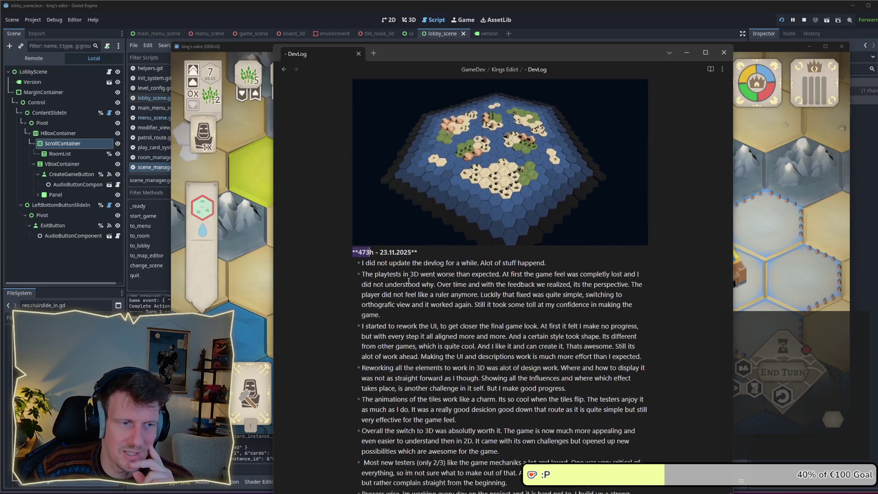
{"action": "scroll", "coordinate": [360, 356], "scroll_direction": "down", "scroll_amount": 2}
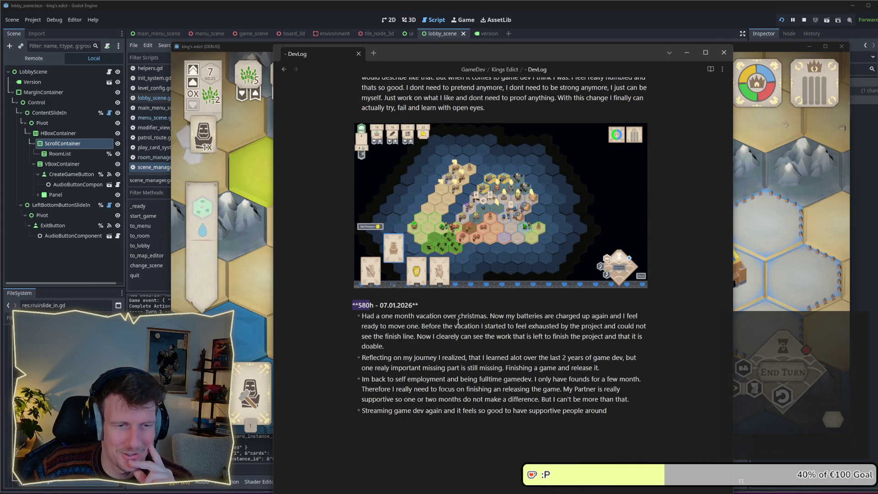
{"action": "key", "text": "alt+Tab"}
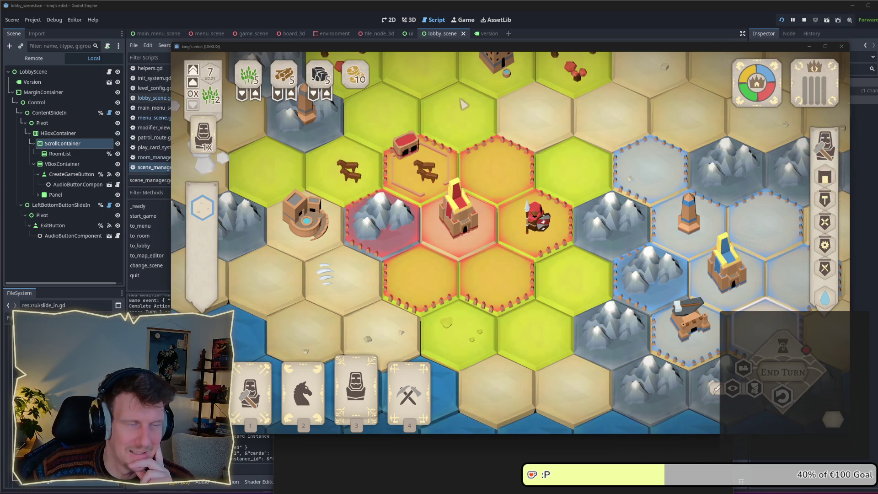
- Move the game window slightly left and zoom and pan to frame the island map
{"action": "left_click_drag", "start_coordinate": [469, 51], "coordinate": [437, 54]}
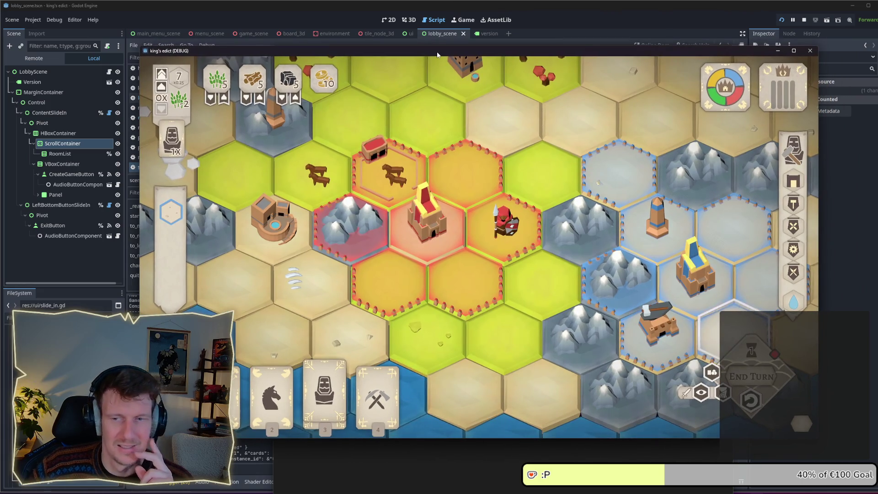
{"action": "scroll", "coordinate": [315, 195], "scroll_direction": "down", "scroll_amount": 5}
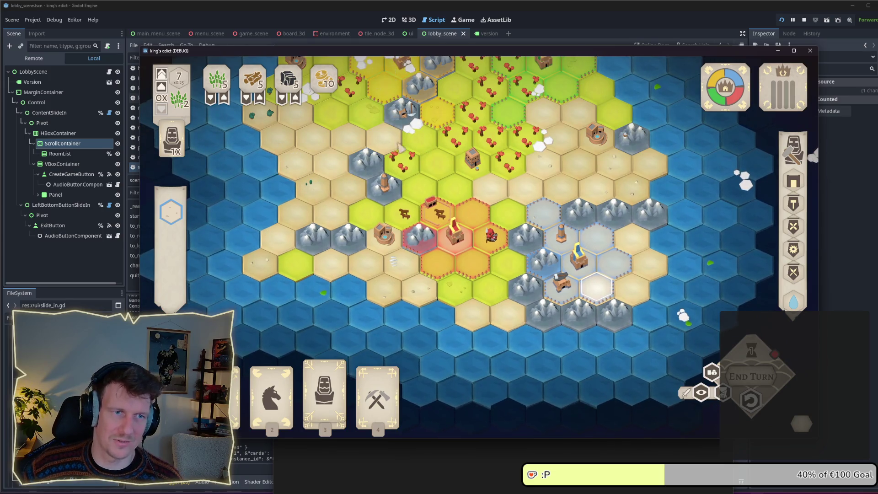
{"action": "key", "text": "w"}
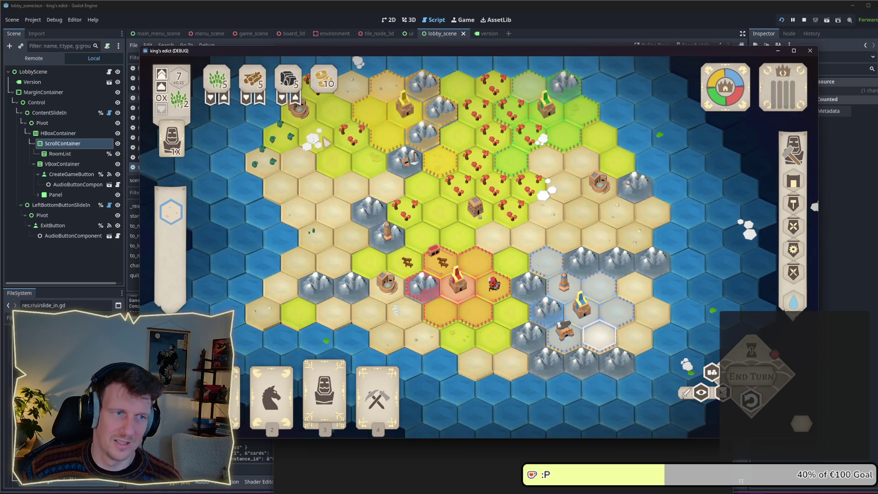
{"action": "scroll", "coordinate": [552, 218], "scroll_direction": "up", "scroll_amount": 2}
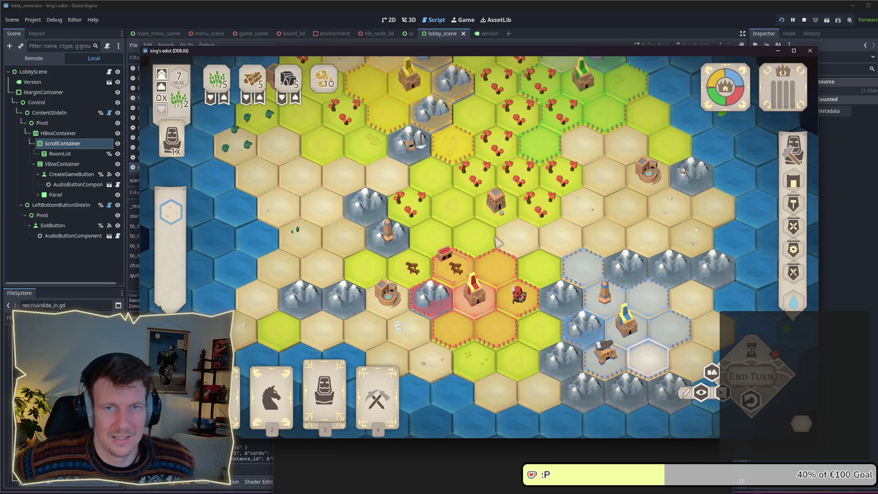
- Deselect the hex and shift the map down until the whole island and surrounding water show
{"action": "left_click", "coordinate": [487, 236]}
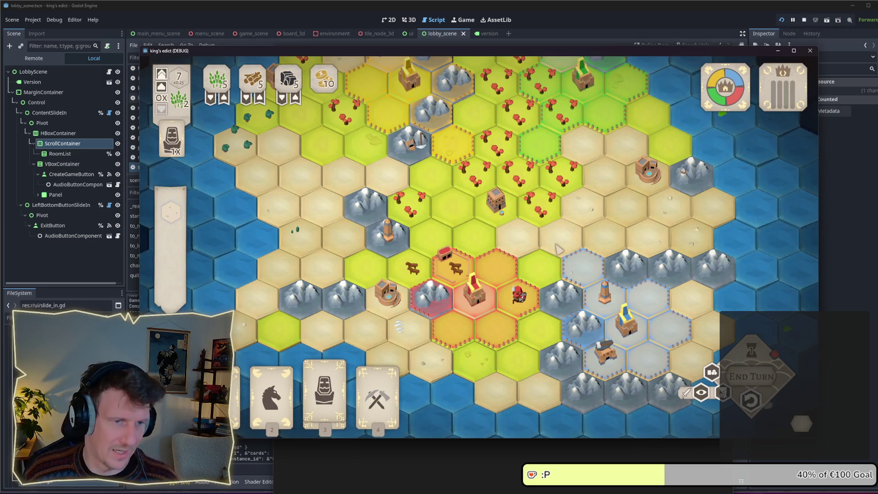
{"action": "key", "text": "w"}
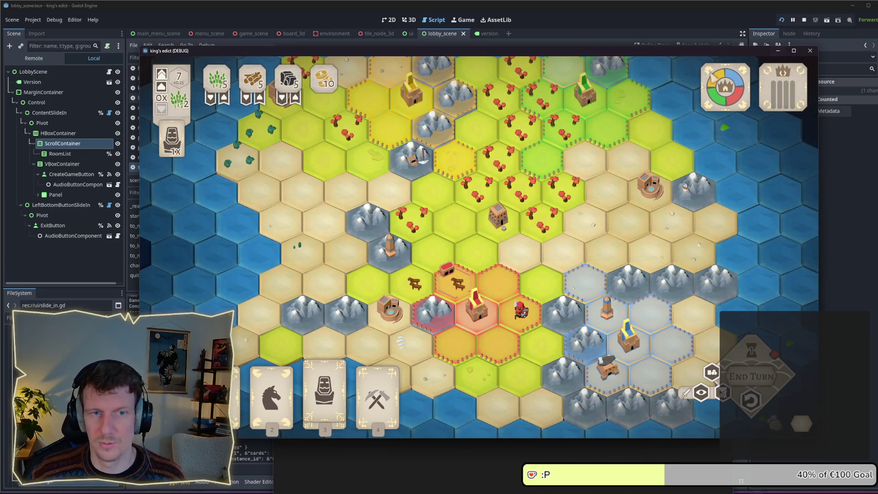
{"action": "scroll", "coordinate": [480, 261], "scroll_direction": "down", "scroll_amount": 2}
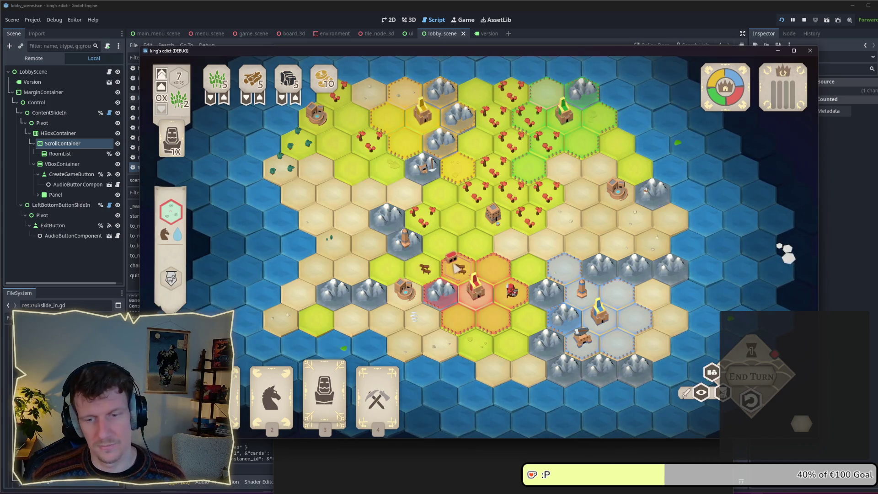
{"action": "left_click_drag", "start_coordinate": [455, 223], "coordinate": [456, 230]}
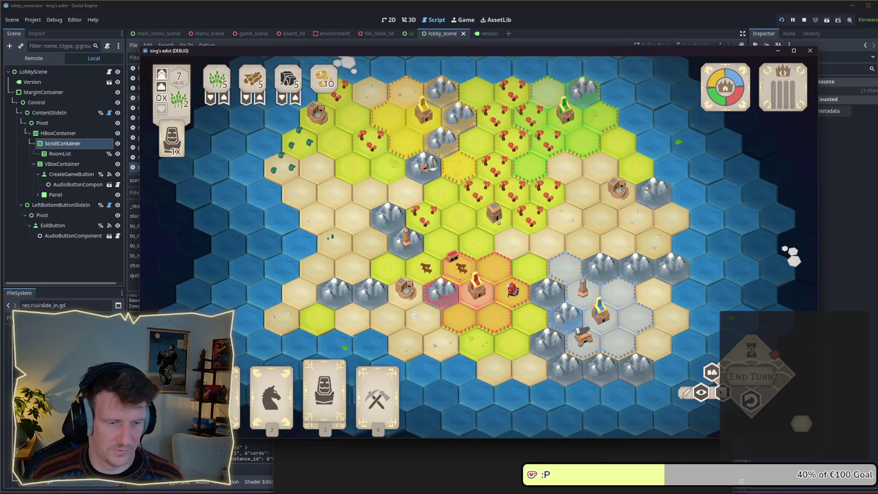
{"action": "key", "text": "super"}
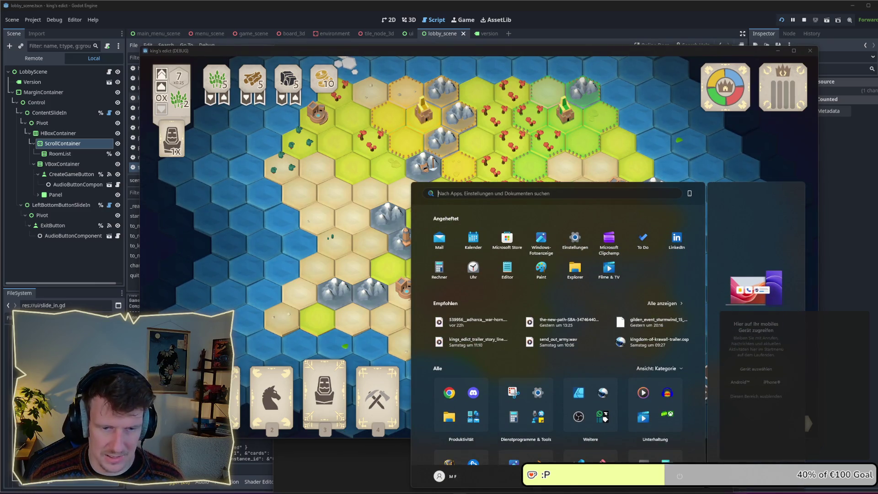
- Launch Steam and search its store for ShapeYard, opening the matching result
{"action": "type", "text": "steam"}
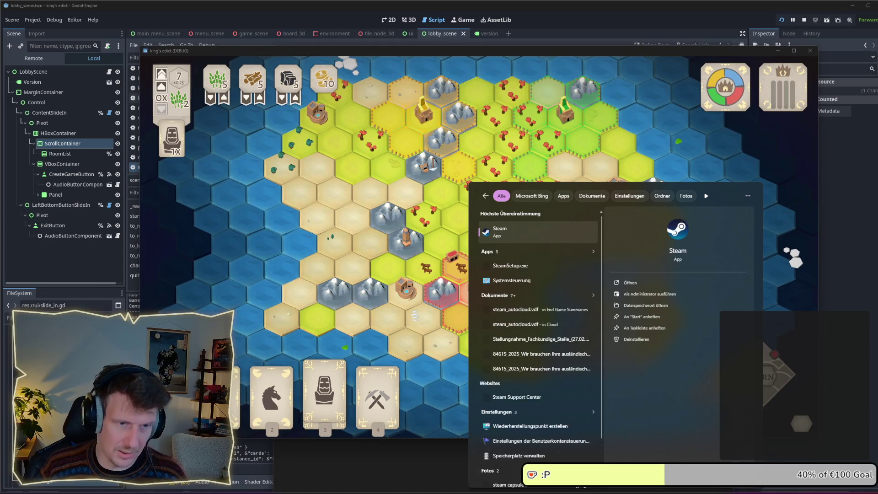
{"action": "key", "text": "Return"}
{"action": "left_click", "coordinate": [573, 41]}
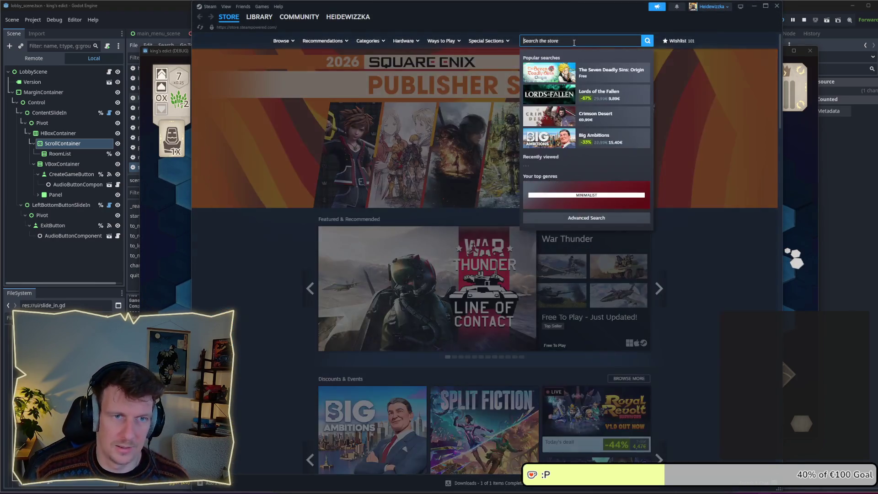
{"action": "type", "text": "shape"}
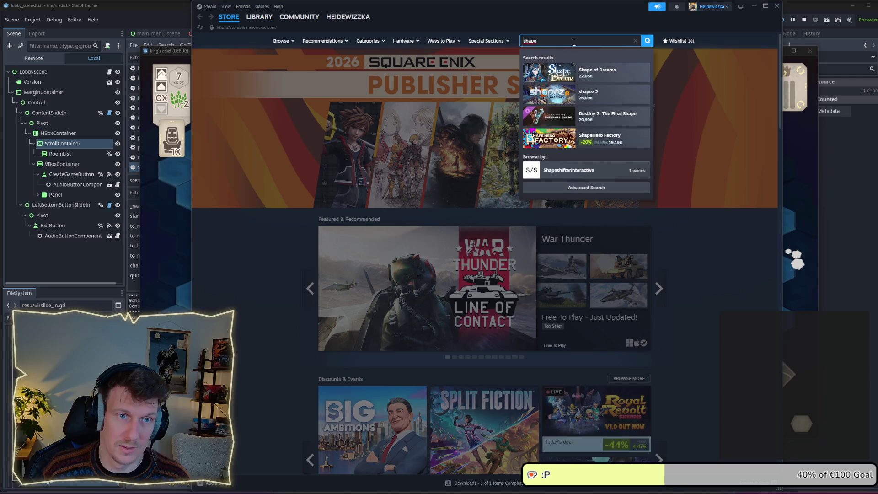
{"action": "type", "text": "yard"}
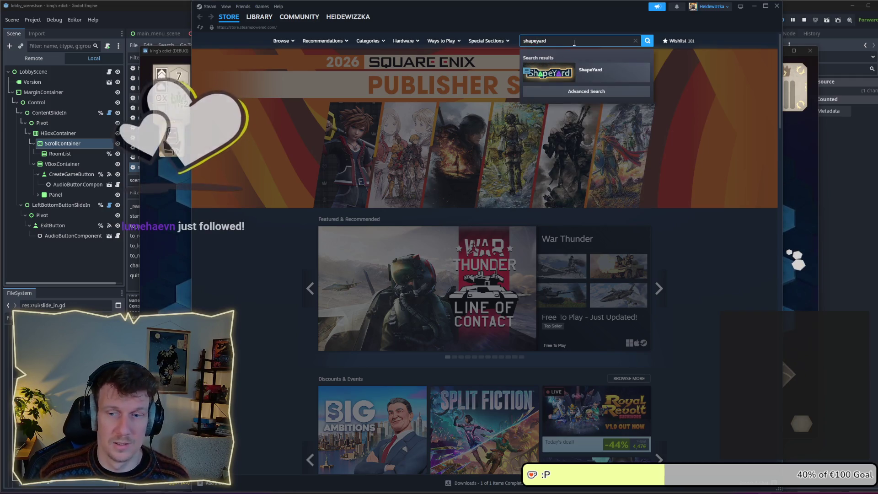
{"action": "left_click", "coordinate": [596, 76]}
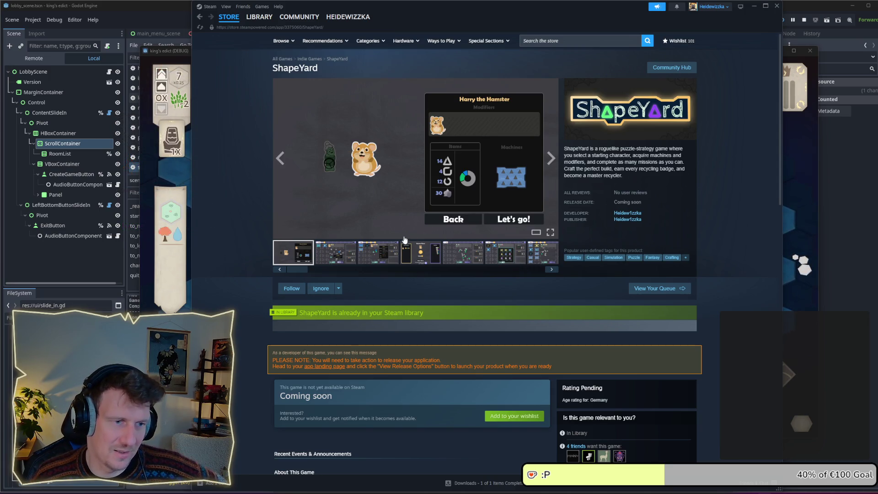
- View the ShapeYard screenshots: the second, the sixth, then the next one showing the in-game shop
{"action": "left_click", "coordinate": [347, 255]}
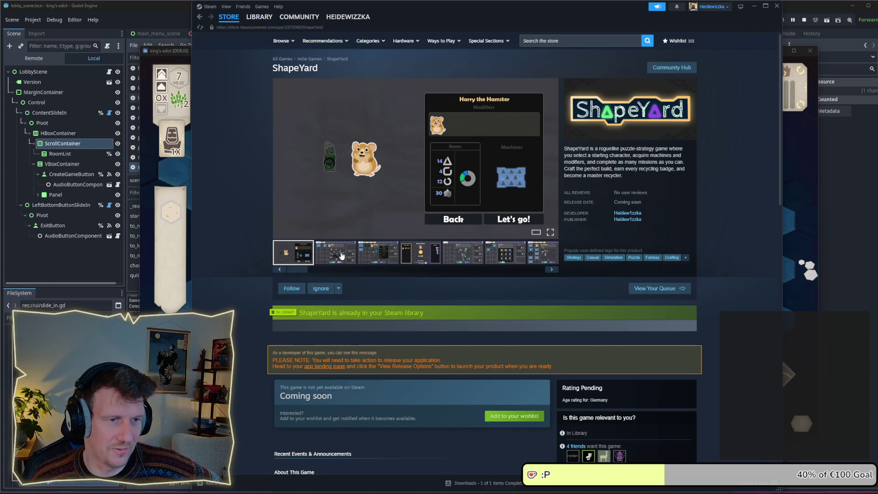
{"action": "left_click", "coordinate": [340, 255]}
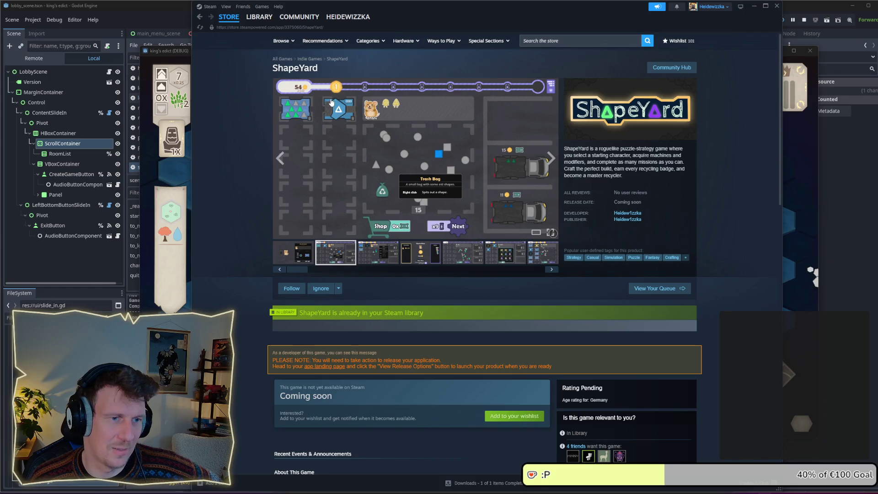
{"action": "left_click", "coordinate": [505, 253]}
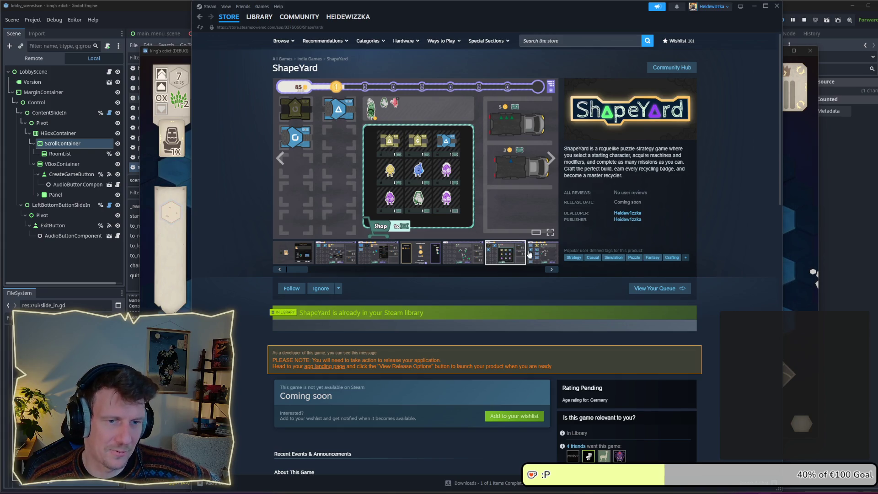
{"action": "left_click", "coordinate": [550, 269]}
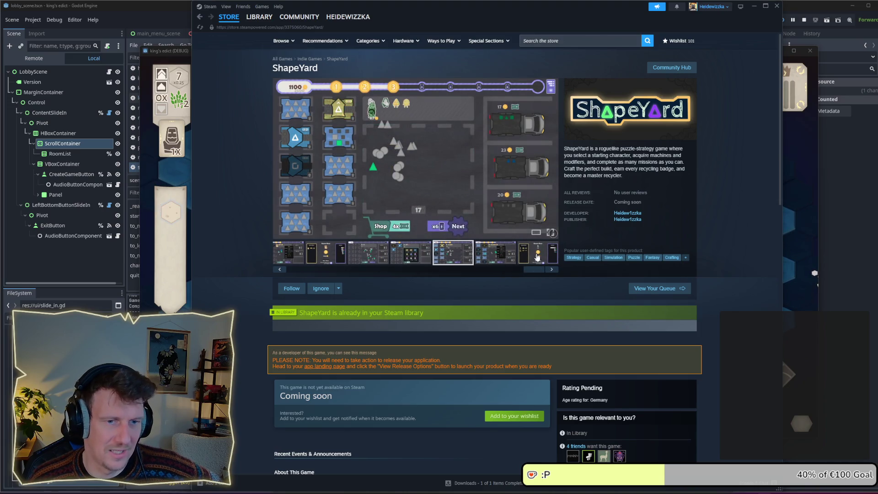
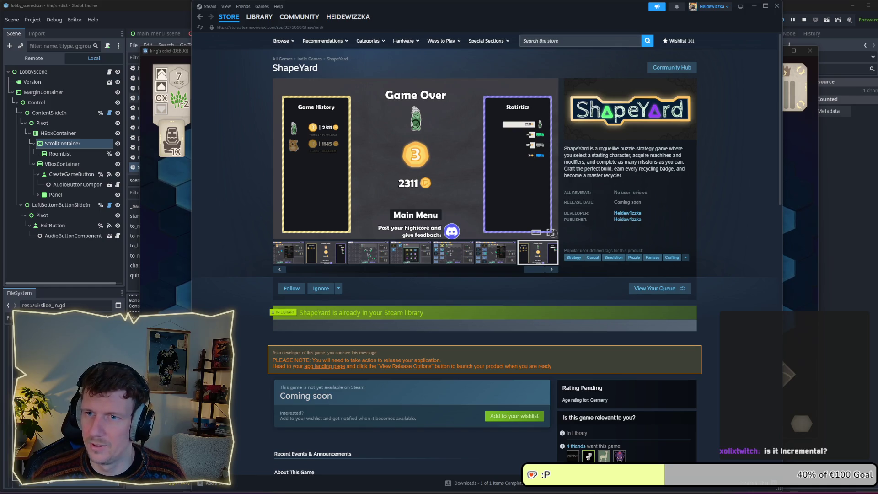
- Bring the ShapeYard itch.io page forward, widen the browser, and launch the web build
{"action": "key", "text": "alt+Tab"}
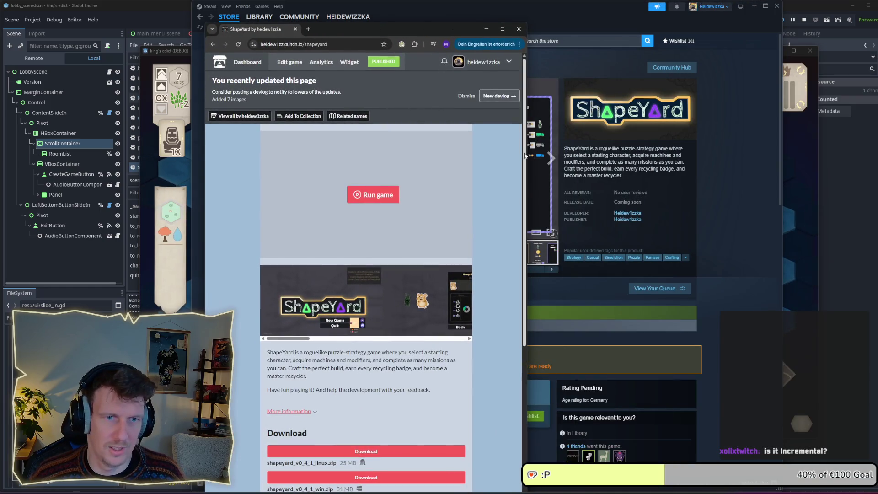
{"action": "left_click_drag", "start_coordinate": [527, 153], "coordinate": [665, 153]}
{"action": "left_click", "coordinate": [431, 179]}
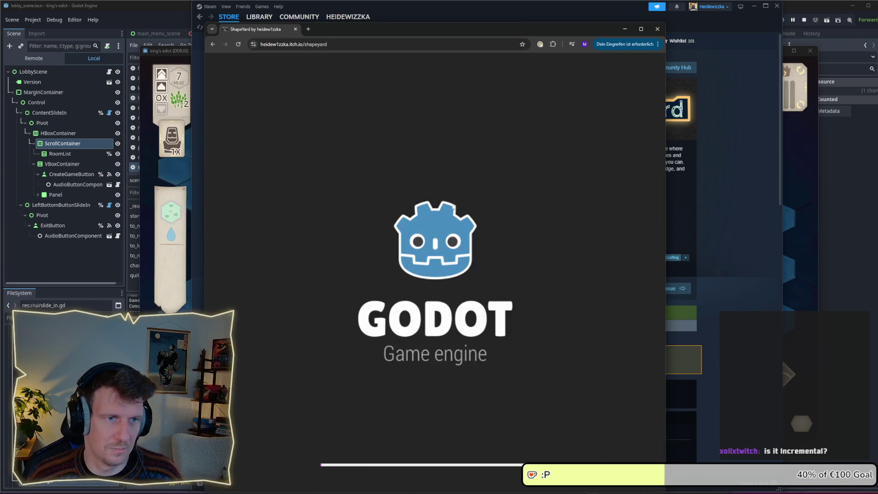
{"action": "key", "text": "ctrl+l"}
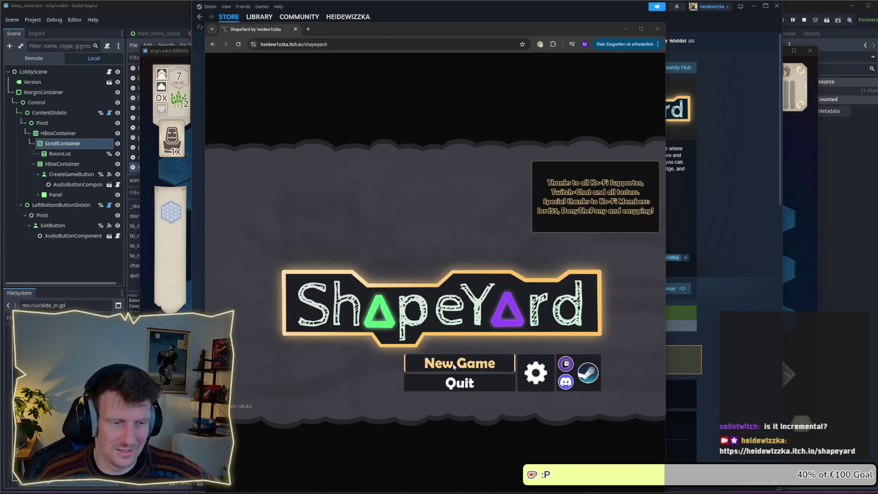
- Start a new ShapeYard game with Harry the Hamster and begin the run
{"action": "left_click", "coordinate": [452, 363]}
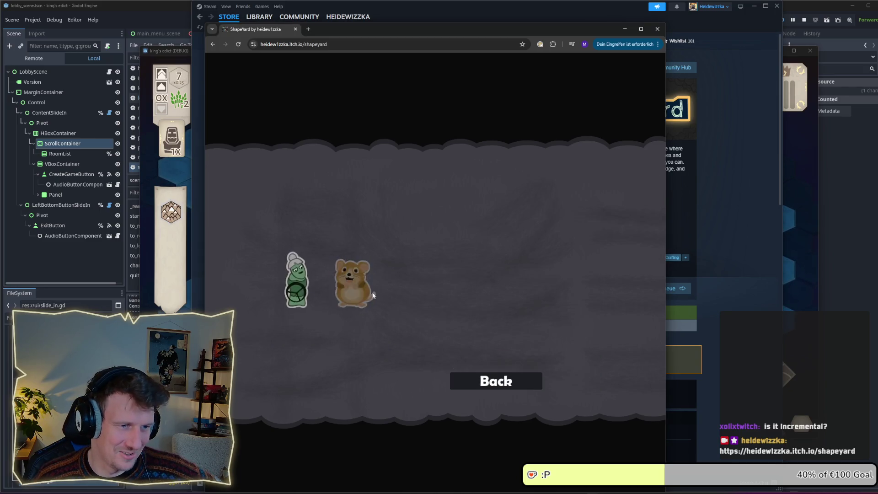
{"action": "left_click", "coordinate": [350, 287]}
{"action": "left_click_drag", "start_coordinate": [457, 28], "coordinate": [504, 10]}
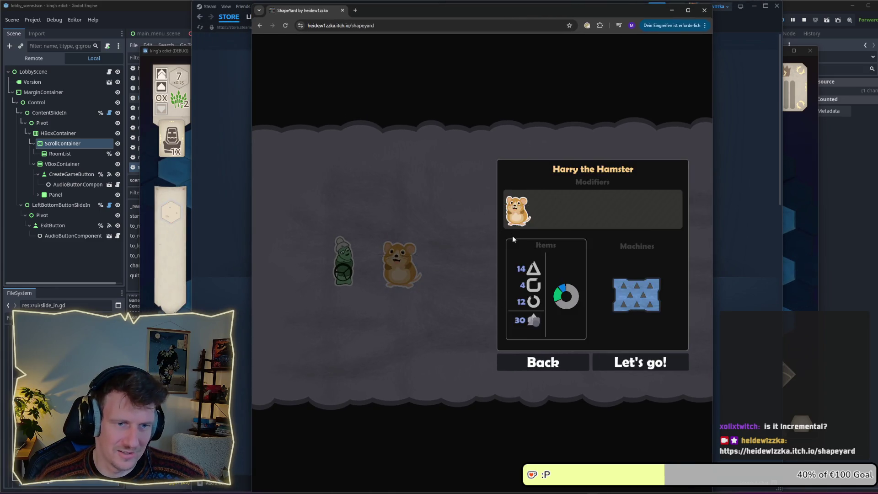
{"action": "mouse_move", "coordinate": [627, 300]}
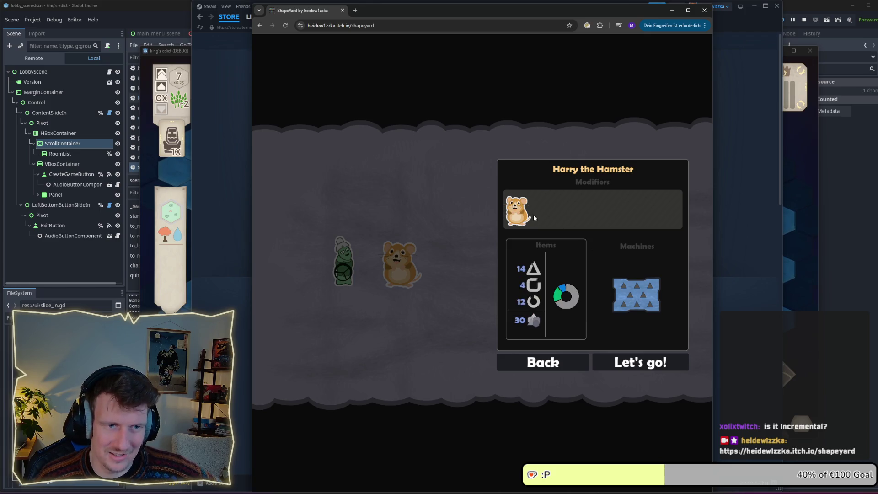
{"action": "mouse_move", "coordinate": [521, 218]}
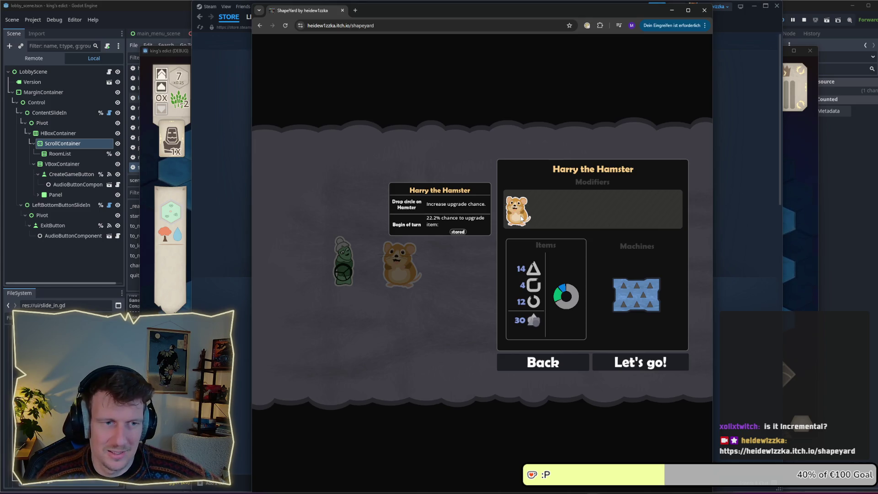
{"action": "left_click", "coordinate": [640, 362]}
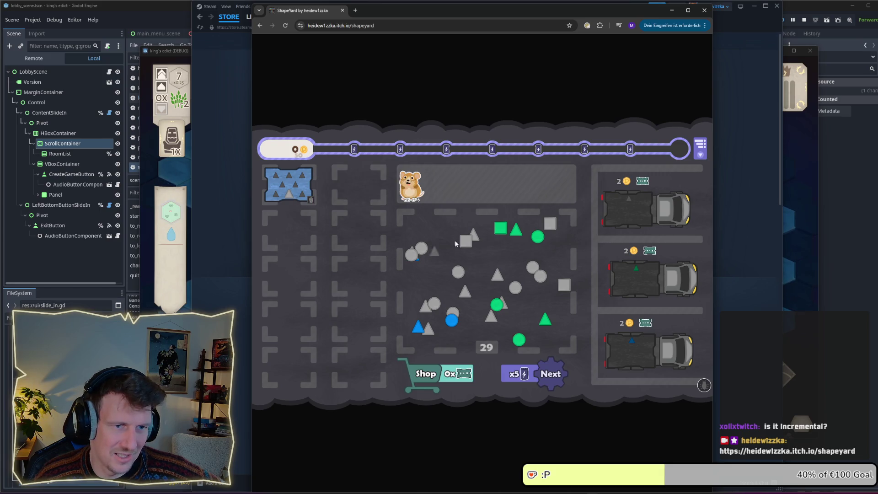
- Load grey, blue and green triangles onto the trucks to complete their missions for 18 coins
{"action": "mouse_move", "coordinate": [499, 281]}
{"action": "left_mouse_down"}
{"action": "mouse_move", "coordinate": [496, 306]}
{"action": "mouse_move", "coordinate": [436, 297]}
{"action": "mouse_move", "coordinate": [415, 331]}
{"action": "mouse_move", "coordinate": [354, 229]}
{"action": "mouse_move", "coordinate": [311, 194]}
{"action": "left_mouse_up"}
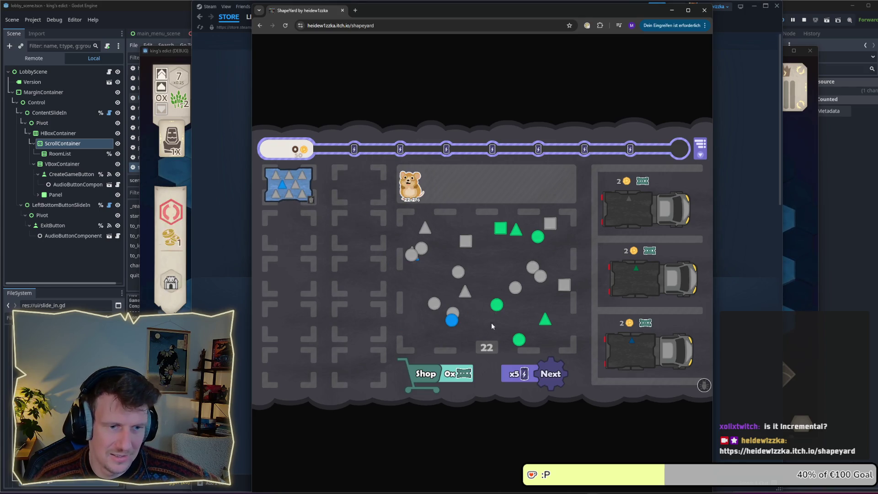
{"action": "left_click", "coordinate": [425, 227]}
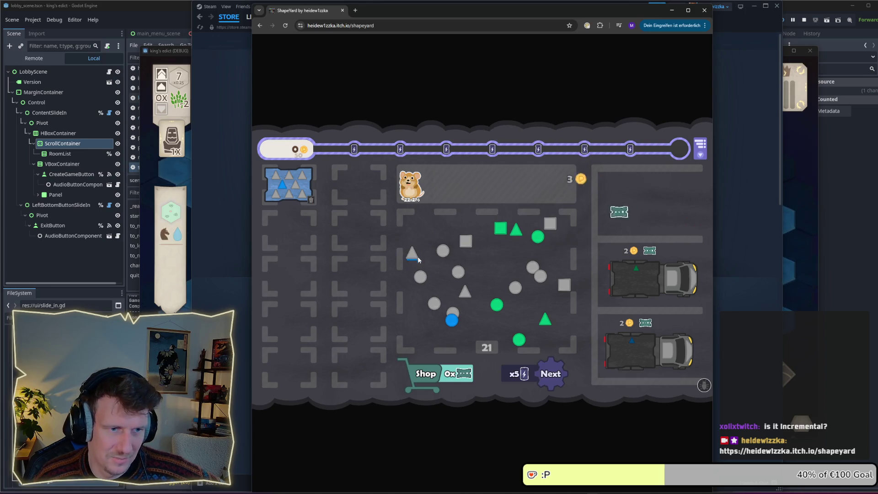
{"action": "left_click_drag", "start_coordinate": [423, 250], "coordinate": [584, 259]}
{"action": "left_click", "coordinate": [412, 254]}
{"action": "left_click", "coordinate": [545, 319]}
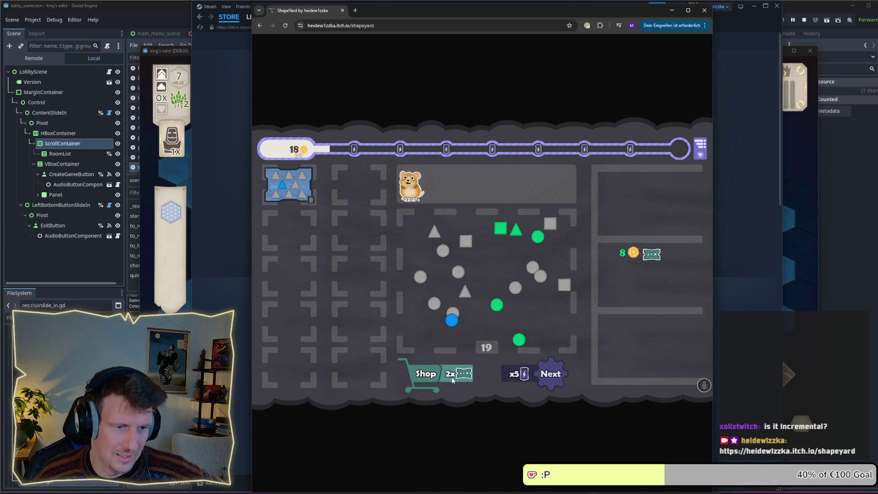
{"action": "left_click", "coordinate": [425, 374]}
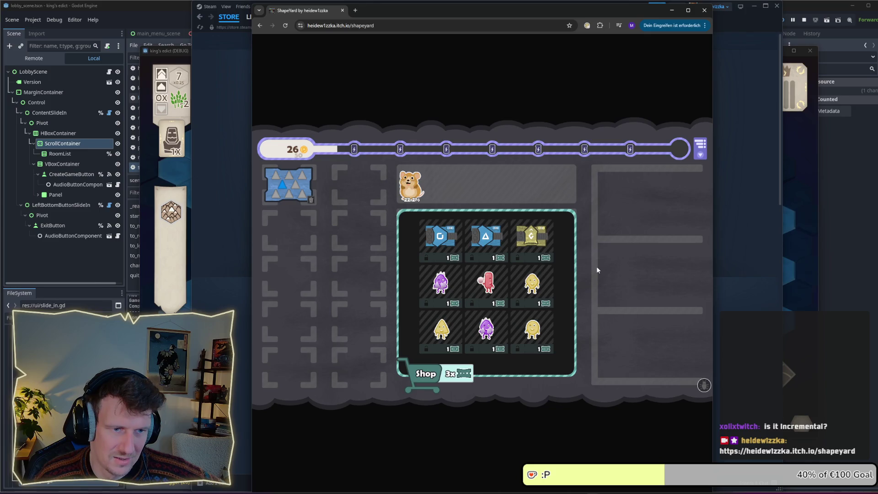
- Buy the red Circle Waster and a Triangle Press machine, leaving 1 ticket
{"action": "mouse_move", "coordinate": [490, 282]}
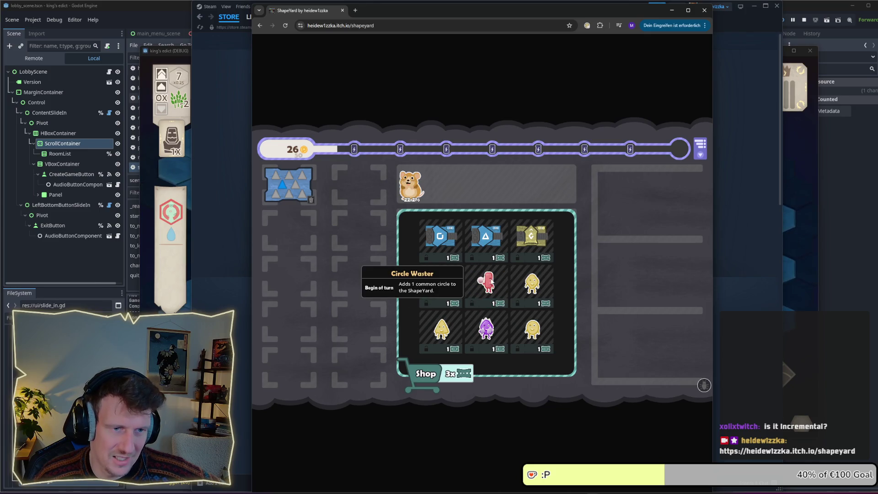
{"action": "left_click", "coordinate": [489, 280]}
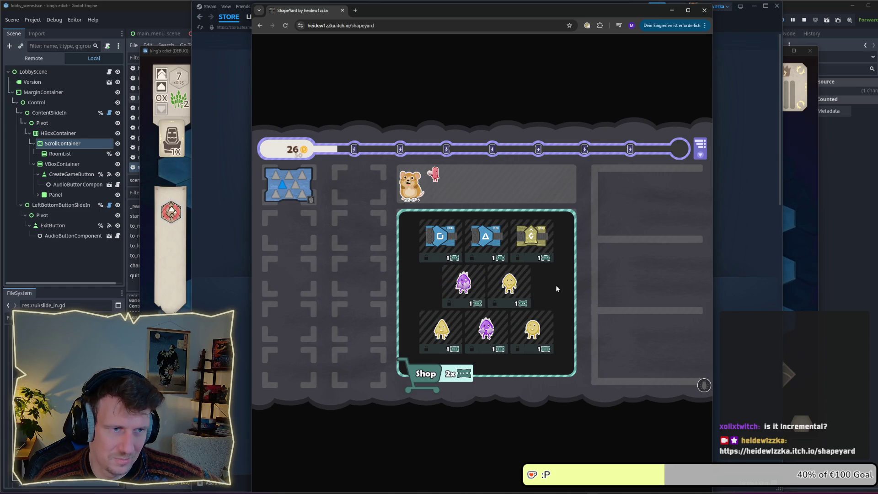
{"action": "mouse_move", "coordinate": [486, 237]}
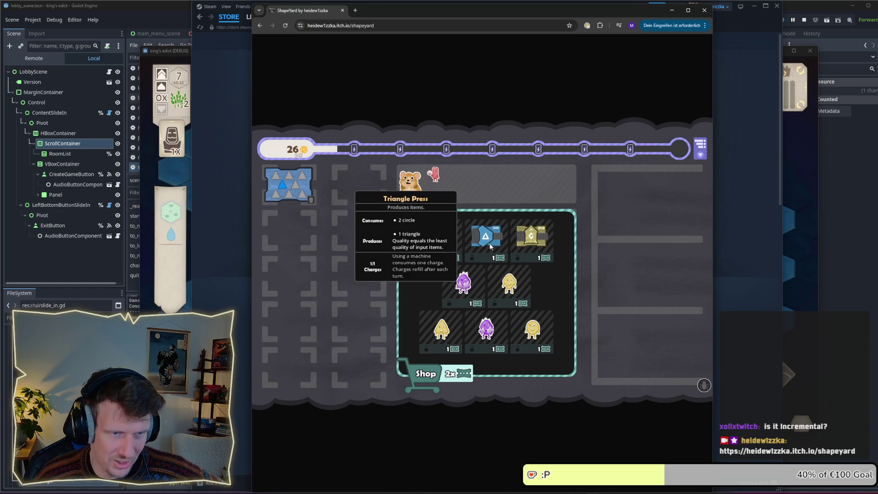
{"action": "left_click", "coordinate": [485, 235]}
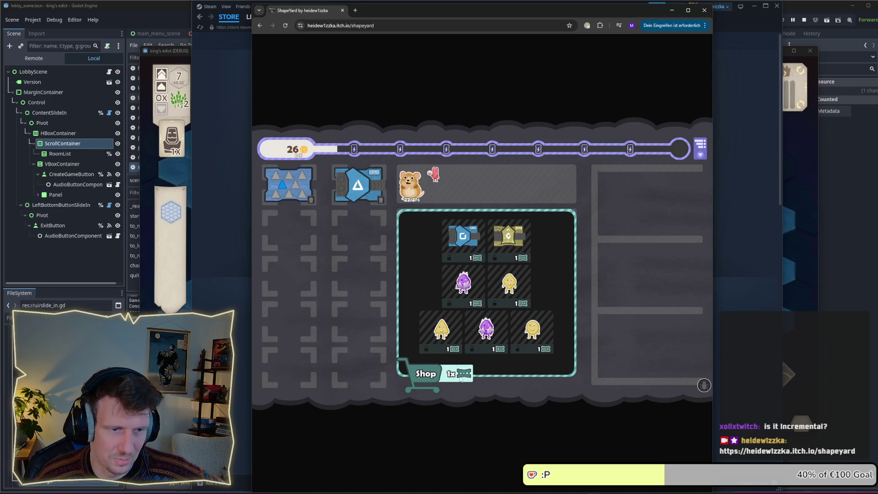
{"action": "left_click", "coordinate": [461, 378]}
{"action": "mouse_move", "coordinate": [363, 188]}
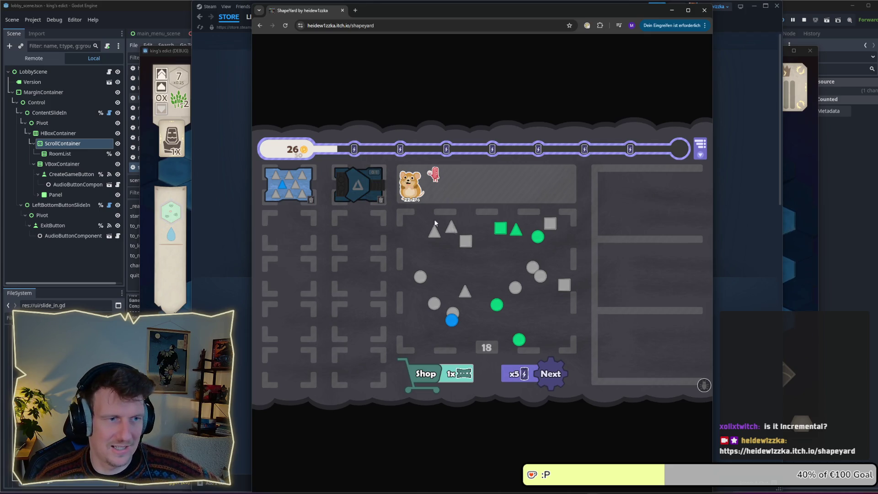
- End the turn and collect the third truck's triangle mission reward, reaching 31 coins
{"action": "mouse_move", "coordinate": [280, 194]}
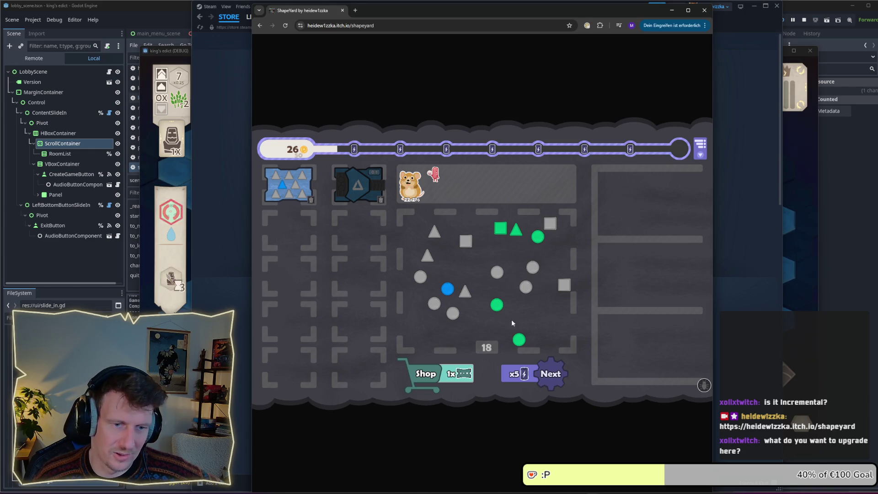
{"action": "left_click", "coordinate": [526, 374]}
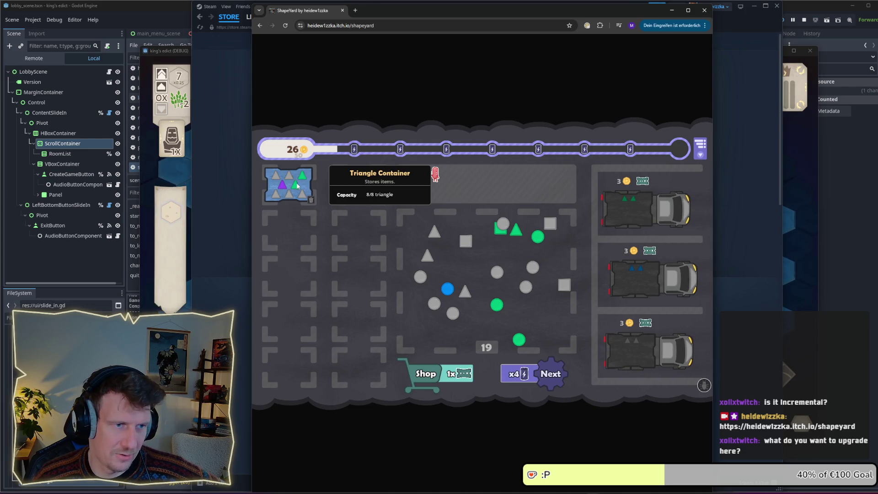
{"action": "mouse_move", "coordinate": [403, 216]}
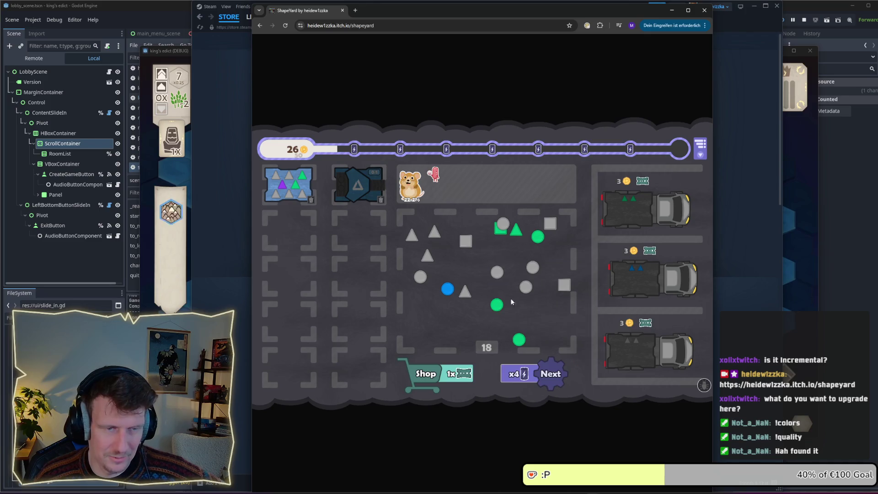
{"action": "mouse_move", "coordinate": [613, 351]}
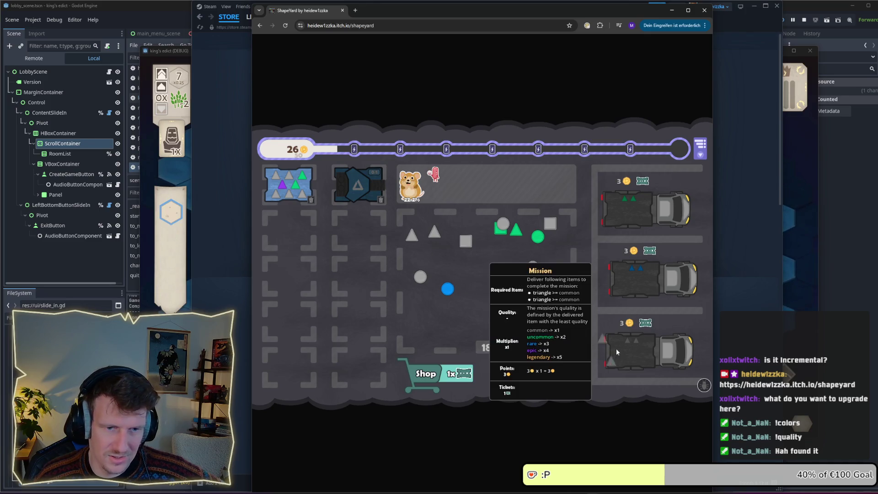
{"action": "left_click", "coordinate": [633, 333]}
{"action": "left_click", "coordinate": [462, 373]}
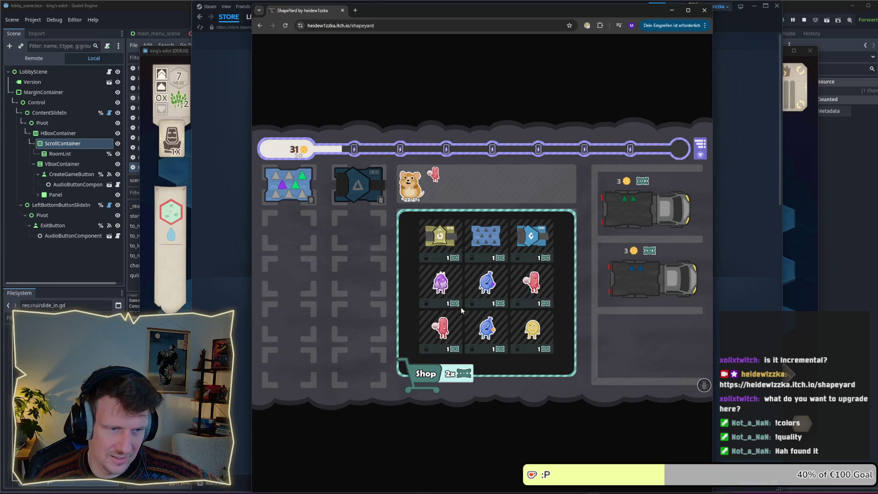
- Buy a second Circle Waster and the purple Hoarder triangle, then advance to the next turn
{"action": "left_click", "coordinate": [458, 373]}
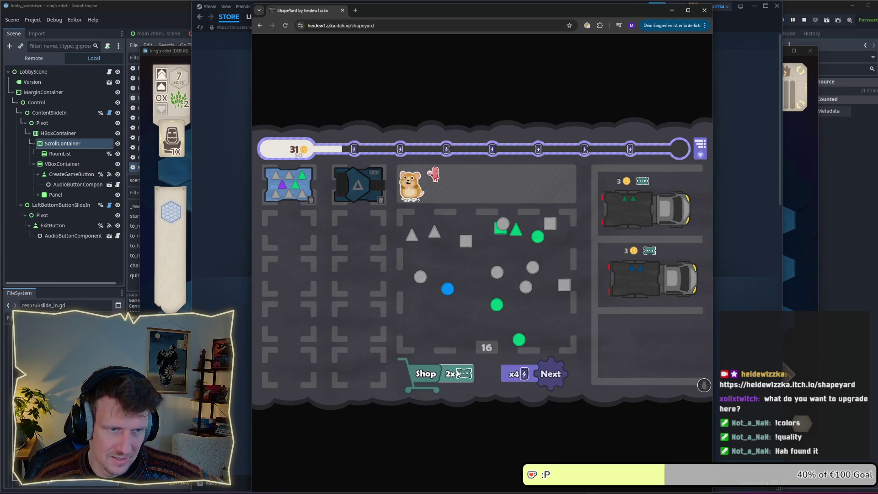
{"action": "left_click", "coordinate": [457, 373]}
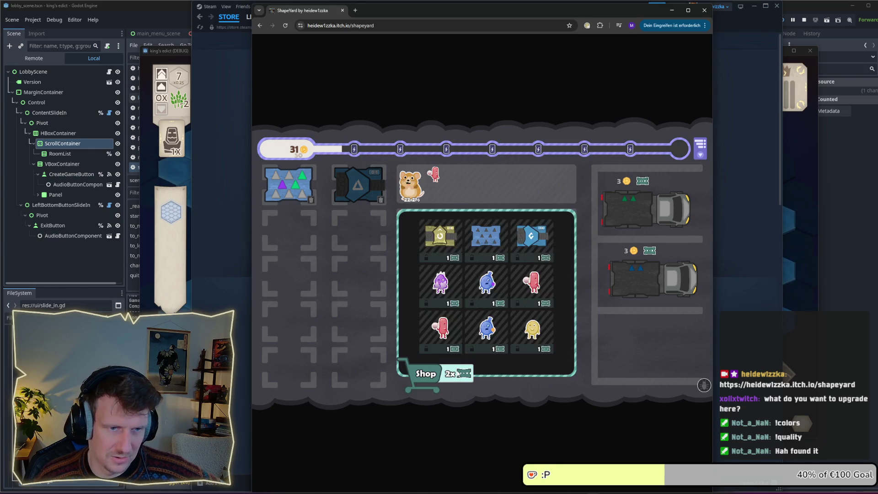
{"action": "mouse_move", "coordinate": [492, 243]}
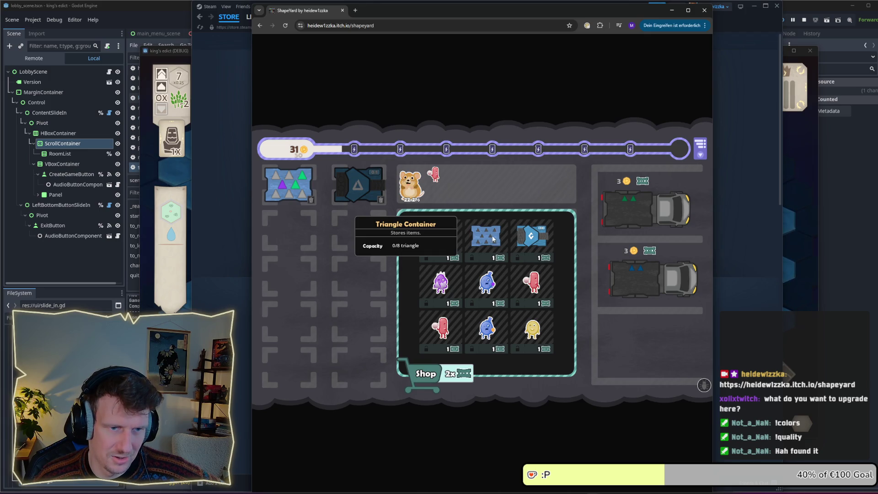
{"action": "mouse_move", "coordinate": [535, 291]}
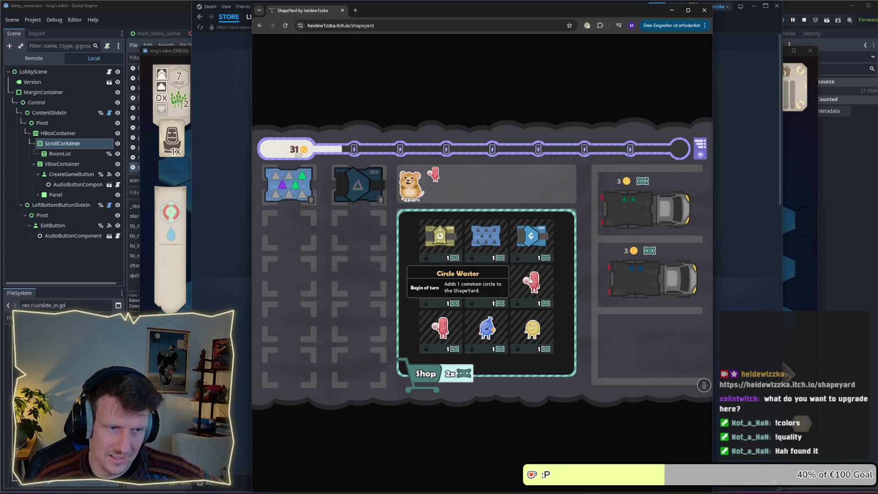
{"action": "left_click", "coordinate": [531, 281]}
{"action": "mouse_move", "coordinate": [508, 281]}
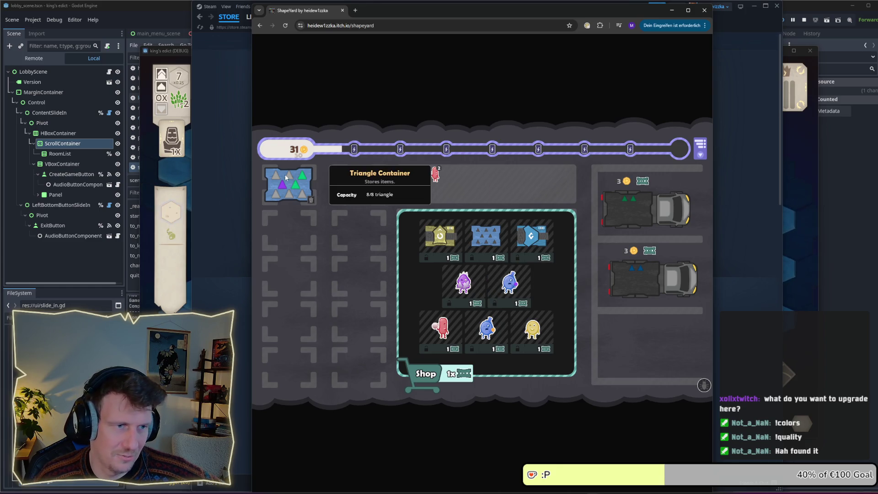
{"action": "left_click", "coordinate": [475, 305]}
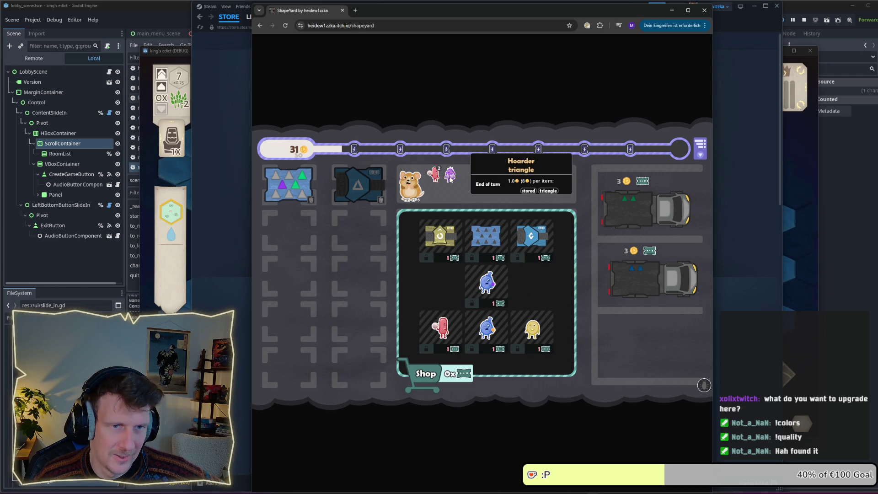
{"action": "left_click", "coordinate": [467, 364]}
{"action": "left_click", "coordinate": [514, 374]}
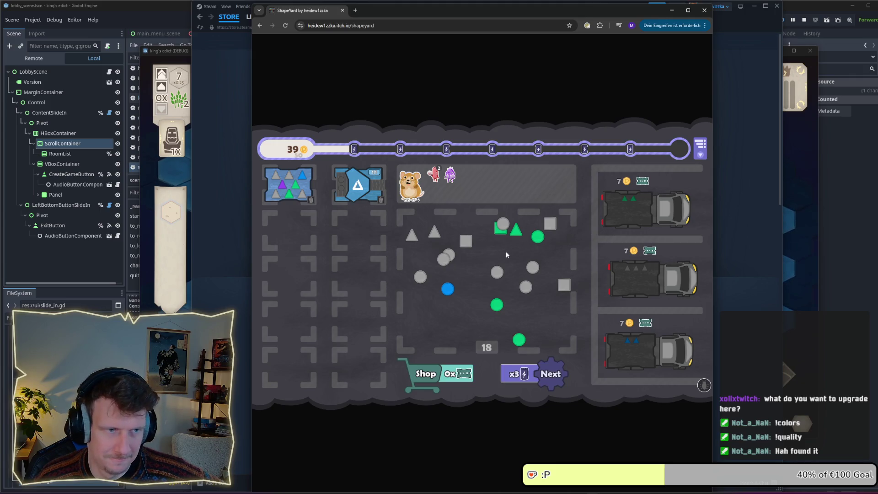
- Deliver the green triangle to the top truck, store a grey triangle, press grey circles, and end the turn
{"action": "left_click_drag", "start_coordinate": [515, 230], "coordinate": [624, 203]}
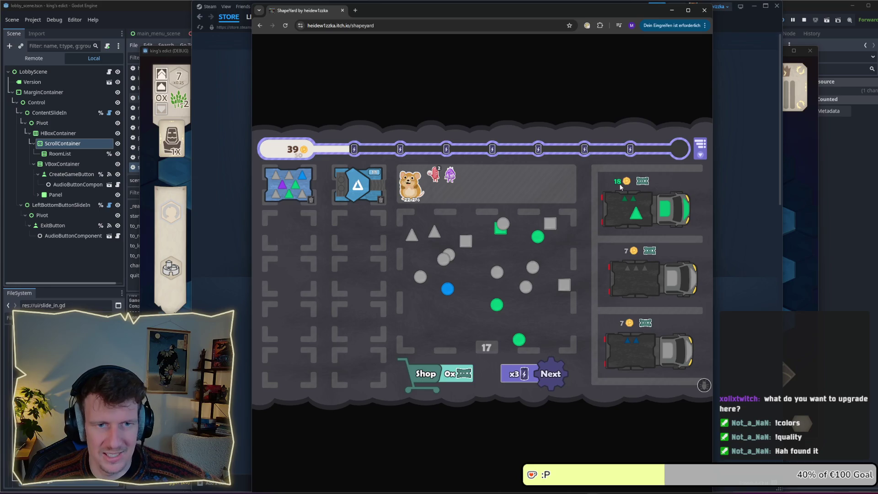
{"action": "mouse_move", "coordinate": [630, 207]}
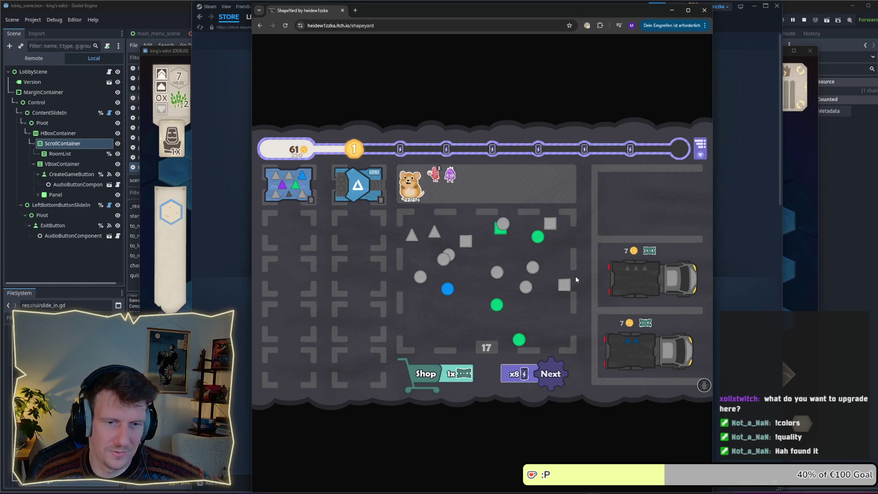
{"action": "left_click", "coordinate": [433, 234]}
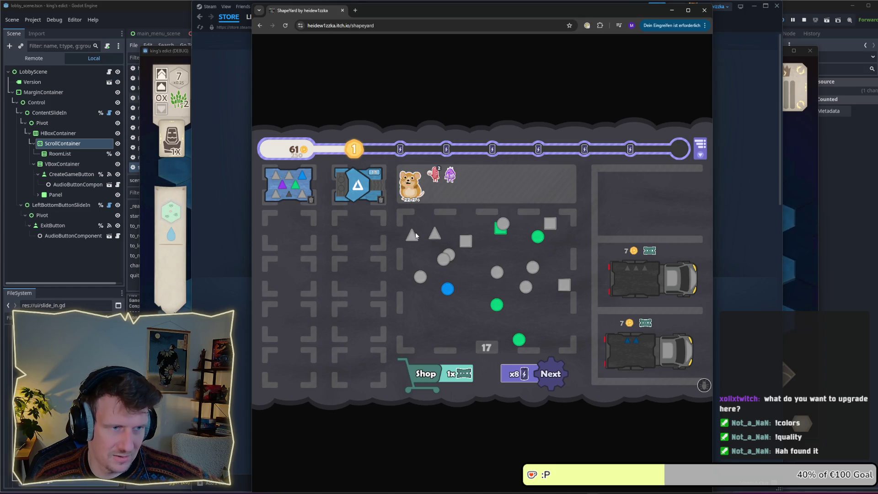
{"action": "left_click", "coordinate": [448, 264]}
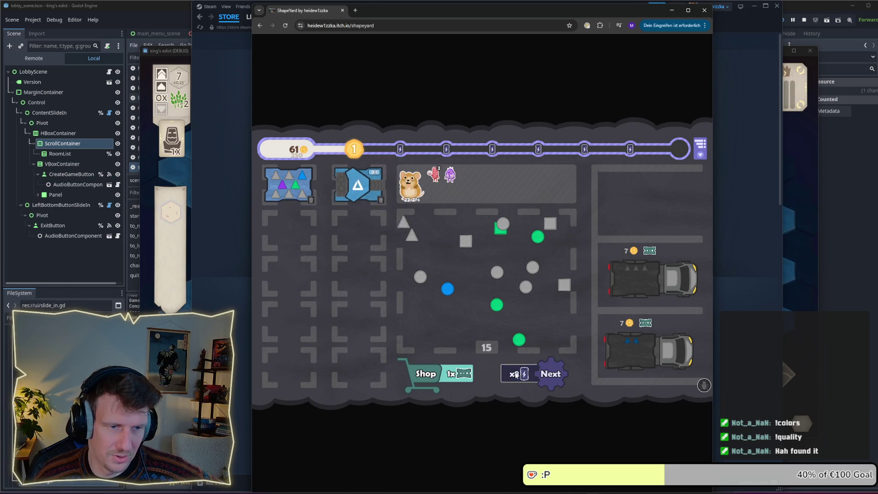
{"action": "left_click", "coordinate": [515, 374]}
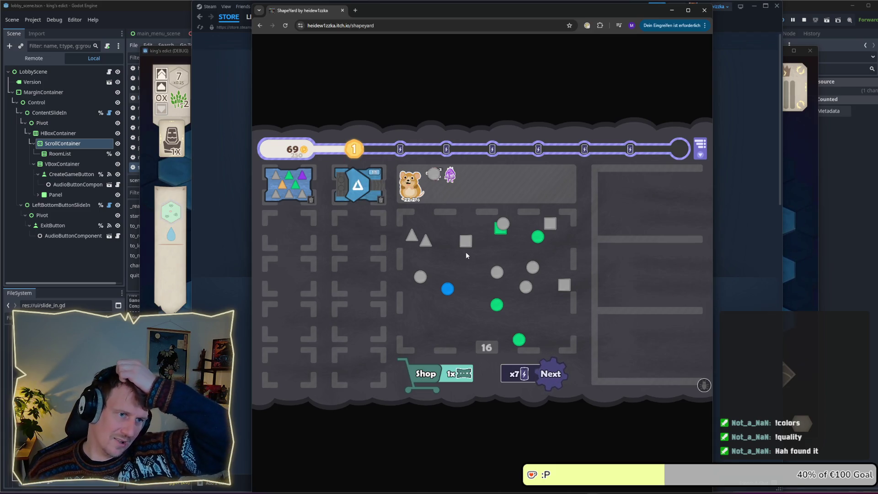
- Load two orange triangles into the top truck
{"action": "left_click", "coordinate": [283, 187]}
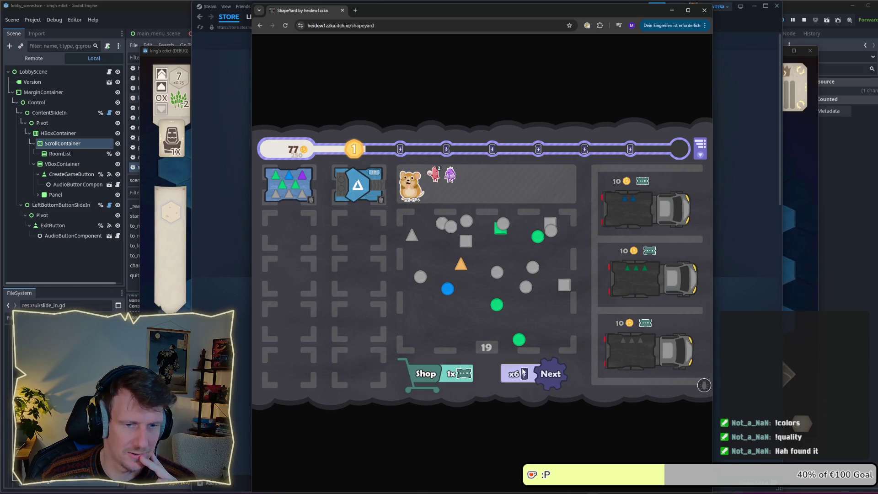
{"action": "mouse_move", "coordinate": [303, 181]}
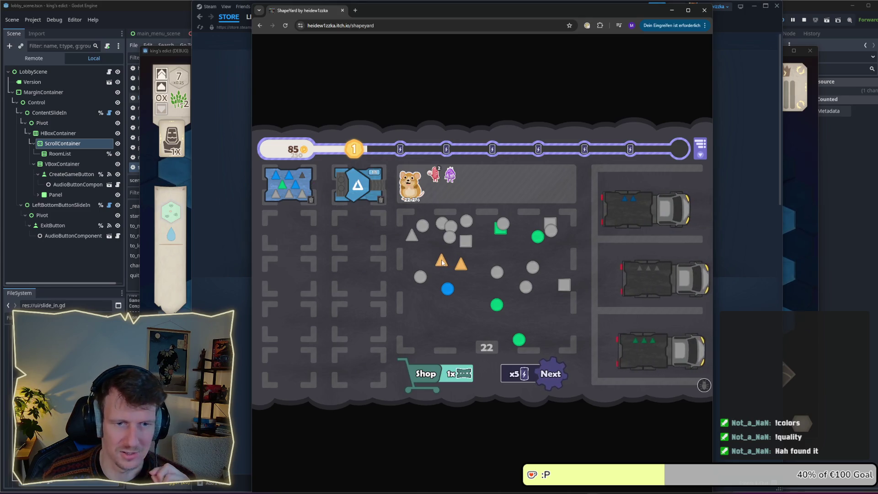
{"action": "mouse_move", "coordinate": [442, 262]}
{"action": "left_mouse_down"}
{"action": "mouse_move", "coordinate": [614, 232]}
{"action": "mouse_move", "coordinate": [622, 208]}
{"action": "left_mouse_up"}
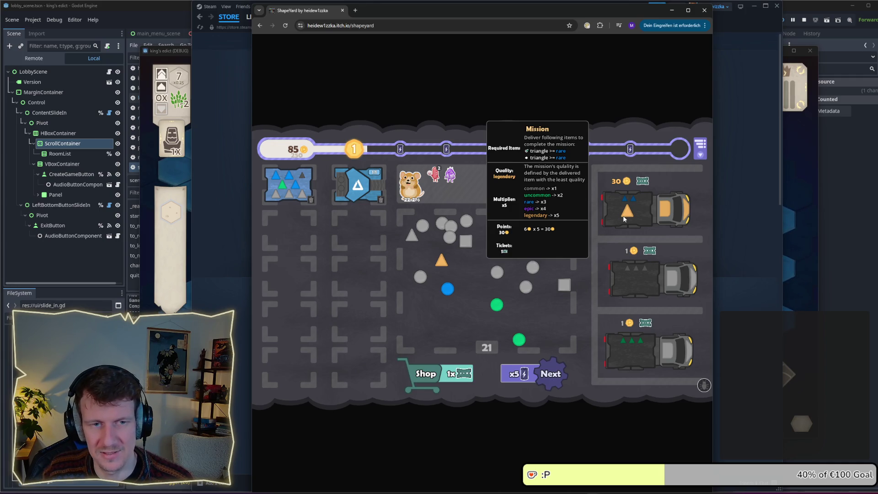
{"action": "left_click_drag", "start_coordinate": [441, 260], "coordinate": [627, 213]}
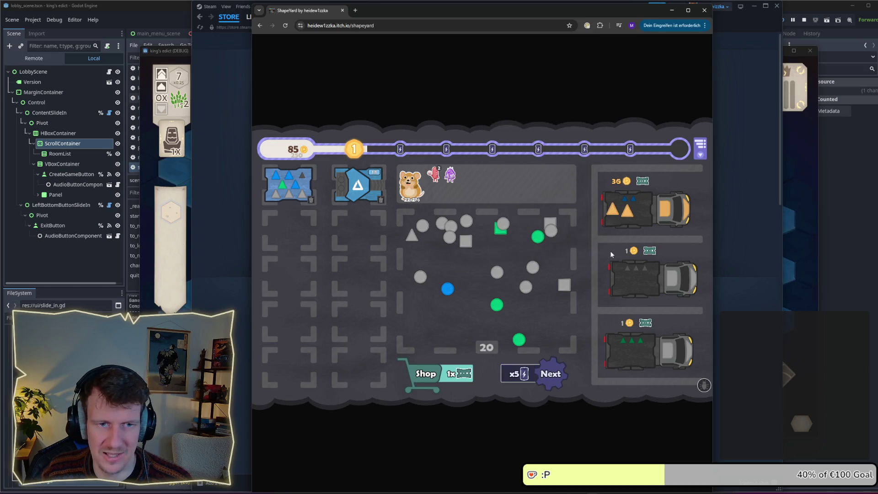
{"action": "mouse_move", "coordinate": [363, 204]}
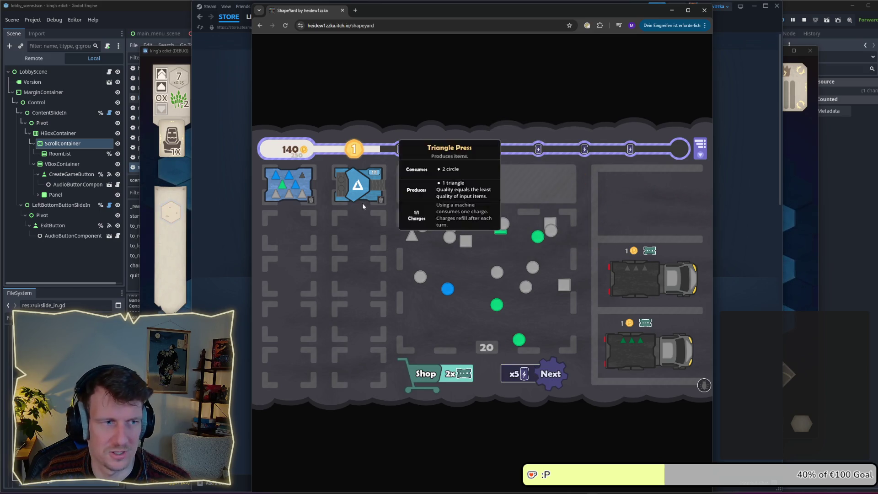
{"action": "mouse_move", "coordinate": [468, 161]}
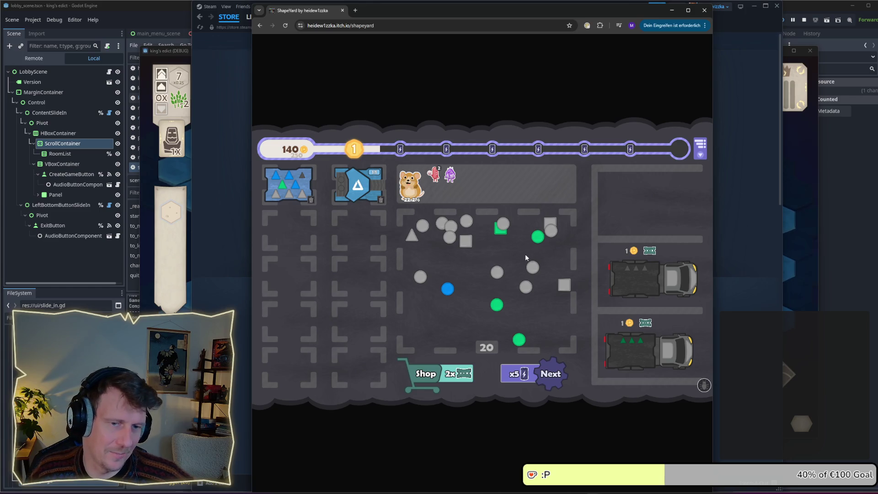
- Rearrange the grey circles and squares on the board, then press a circle into a new triangle
{"action": "left_click_drag", "start_coordinate": [519, 339], "coordinate": [514, 306]}
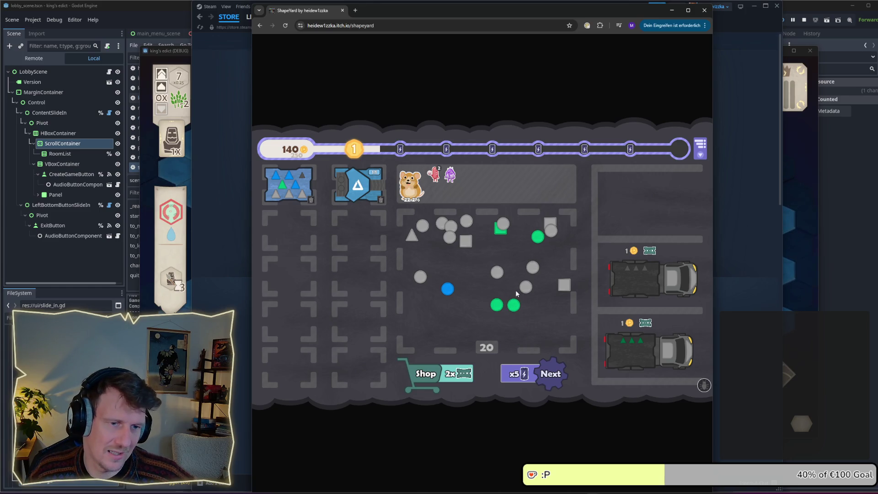
{"action": "mouse_move", "coordinate": [503, 223]}
{"action": "left_mouse_down"}
{"action": "mouse_move", "coordinate": [518, 242]}
{"action": "mouse_move", "coordinate": [553, 246]}
{"action": "left_mouse_up"}
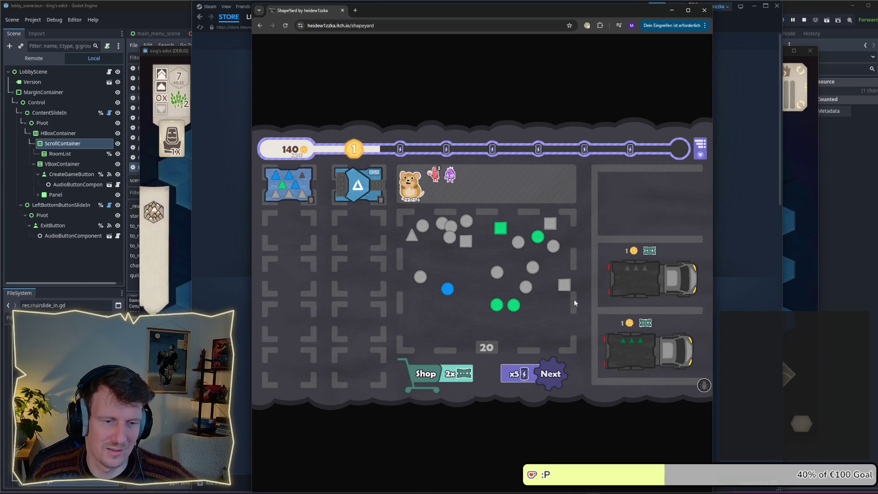
{"action": "left_click_drag", "start_coordinate": [534, 266], "coordinate": [469, 256]}
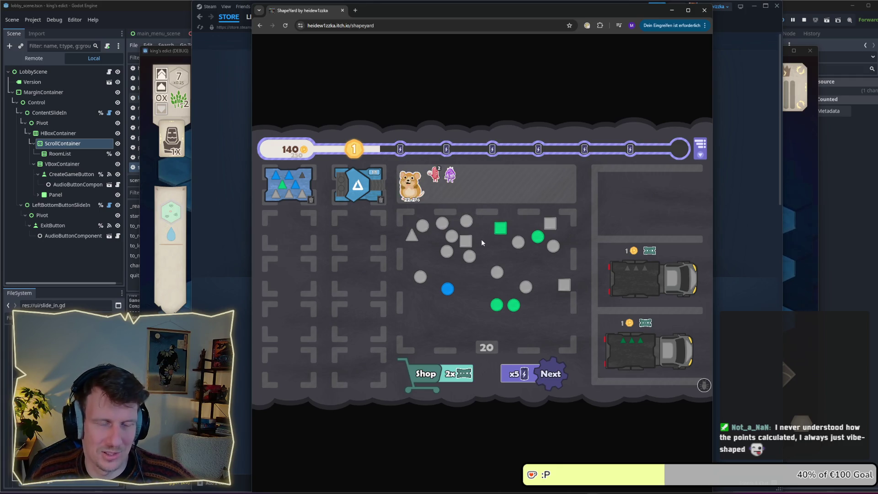
{"action": "left_click_drag", "start_coordinate": [481, 241], "coordinate": [486, 244]}
{"action": "left_click_drag", "start_coordinate": [552, 226], "coordinate": [501, 248]}
{"action": "left_click_drag", "start_coordinate": [564, 284], "coordinate": [515, 273]}
{"action": "left_click_drag", "start_coordinate": [450, 251], "coordinate": [359, 185]}
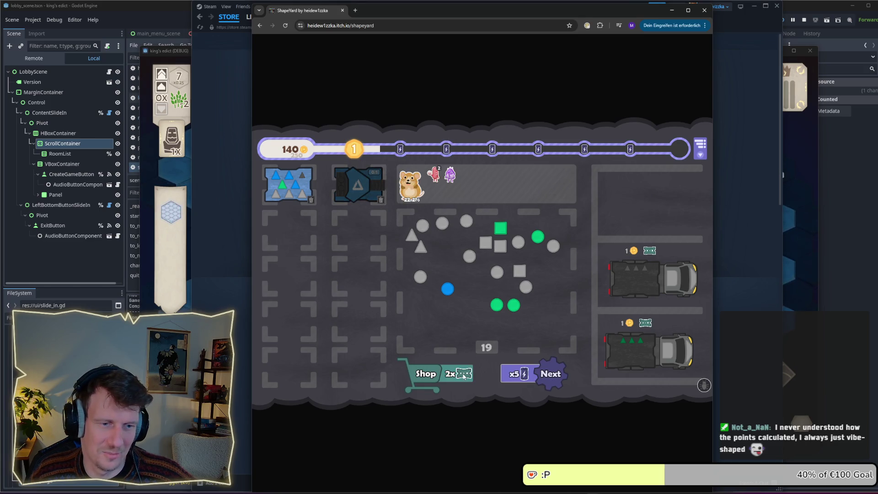
- Buy another Triangle Press charge and feed two grey circles into it
{"action": "left_click", "coordinate": [426, 373]}
{"action": "left_click", "coordinate": [439, 236]}
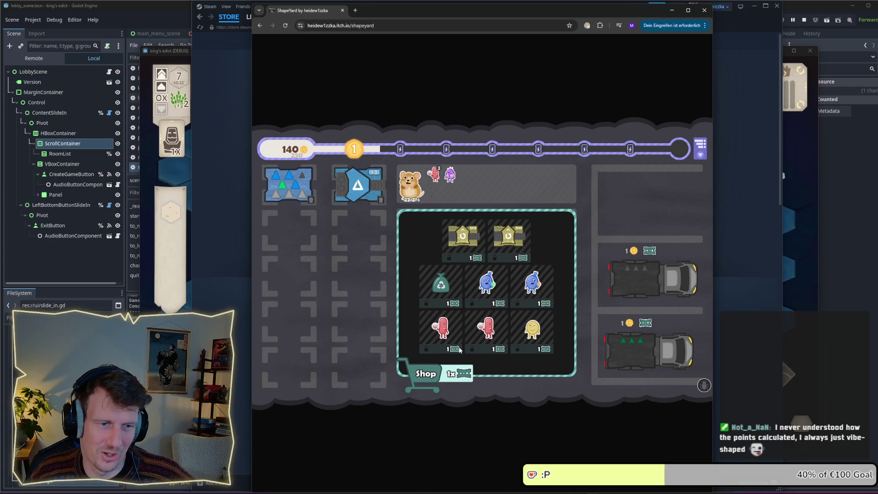
{"action": "mouse_move", "coordinate": [422, 225]}
{"action": "left_mouse_down"}
{"action": "mouse_move", "coordinate": [442, 224]}
{"action": "mouse_move", "coordinate": [357, 184]}
{"action": "left_mouse_up"}
- Buy a Trash Bag, place it on the board, and empty its shapes, raising the counter to 23
{"action": "left_click", "coordinate": [462, 372]}
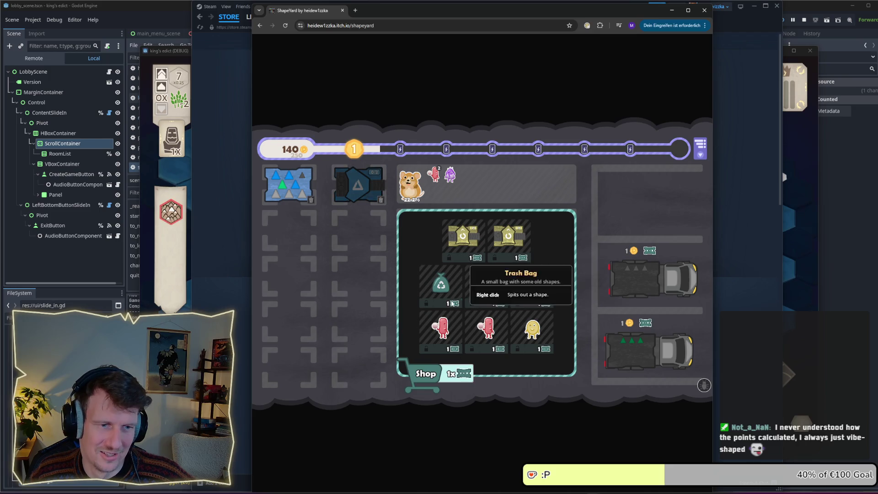
{"action": "left_click", "coordinate": [464, 376]}
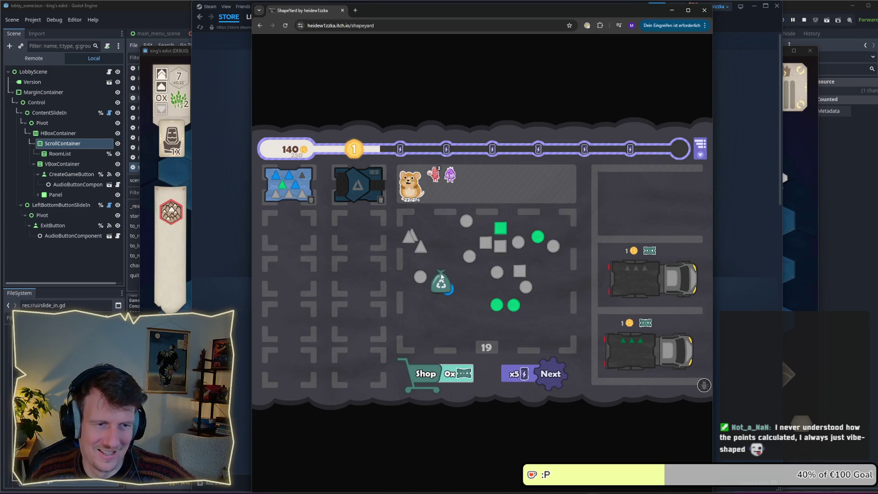
{"action": "left_click_drag", "start_coordinate": [445, 262], "coordinate": [445, 251]}
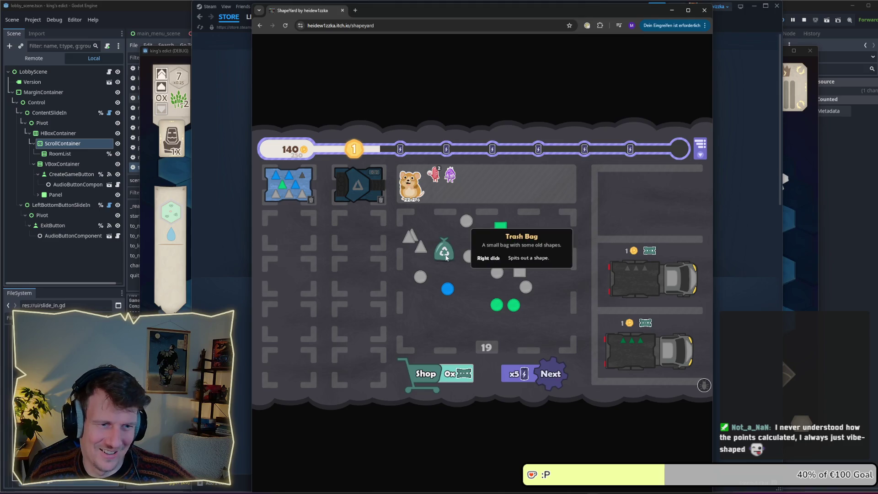
{"action": "right_click", "coordinate": [446, 252]}
{"action": "right_click", "coordinate": [446, 253]}
{"action": "right_click", "coordinate": [447, 252]}
{"action": "right_click", "coordinate": [446, 252]}
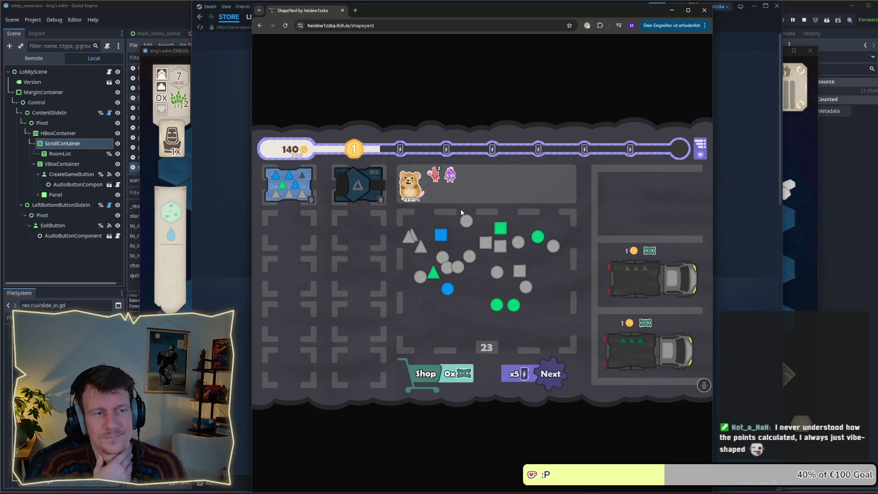
{"action": "mouse_move", "coordinate": [347, 182]}
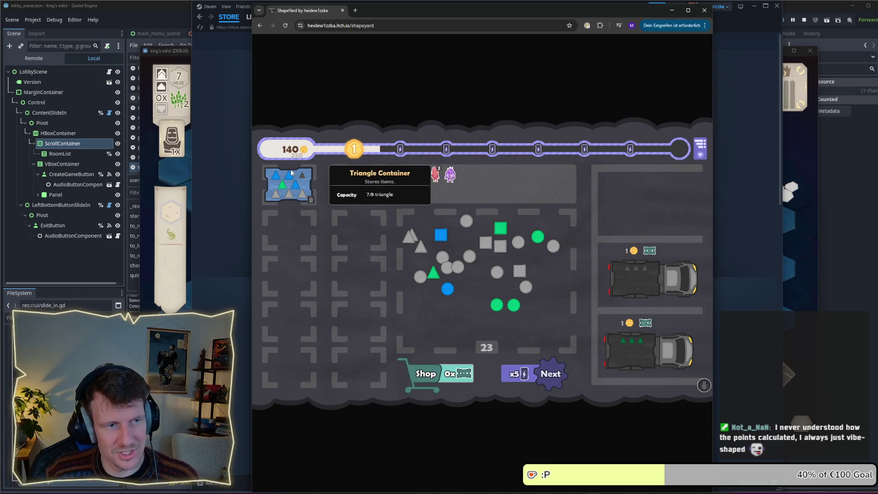
{"action": "mouse_move", "coordinate": [348, 150]}
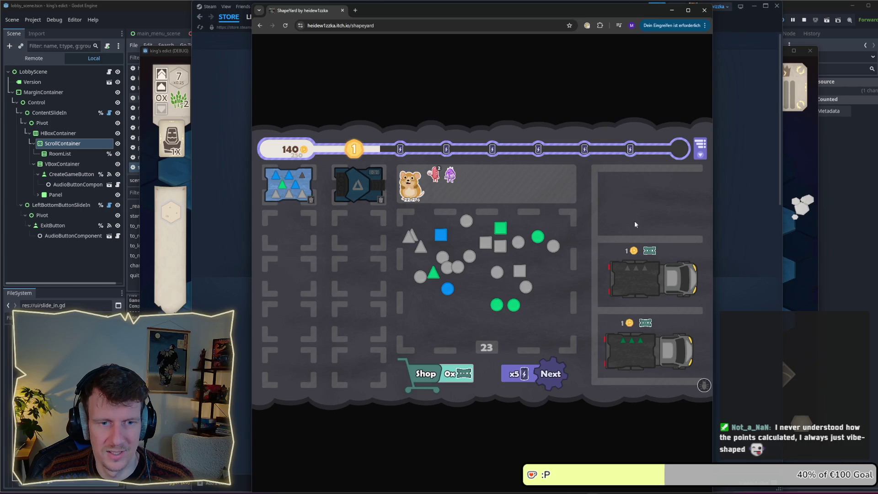
{"action": "mouse_move", "coordinate": [626, 263]}
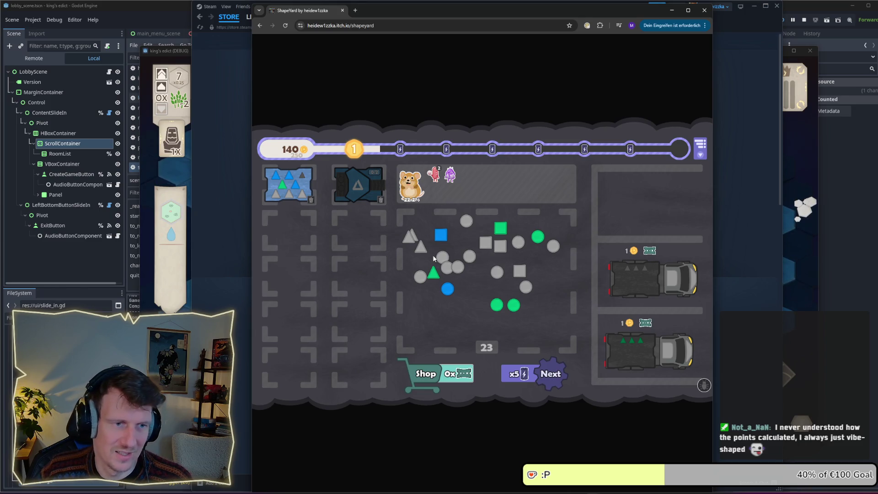
{"action": "mouse_move", "coordinate": [656, 284]}
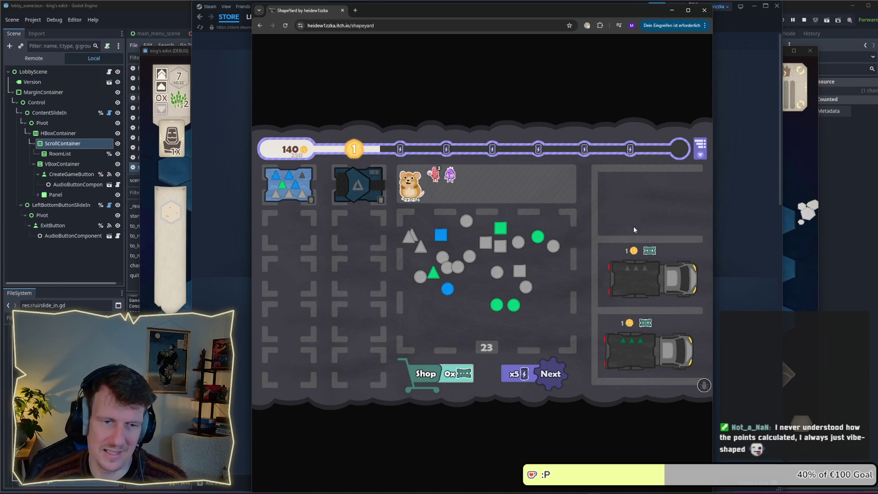
{"action": "mouse_move", "coordinate": [645, 269]}
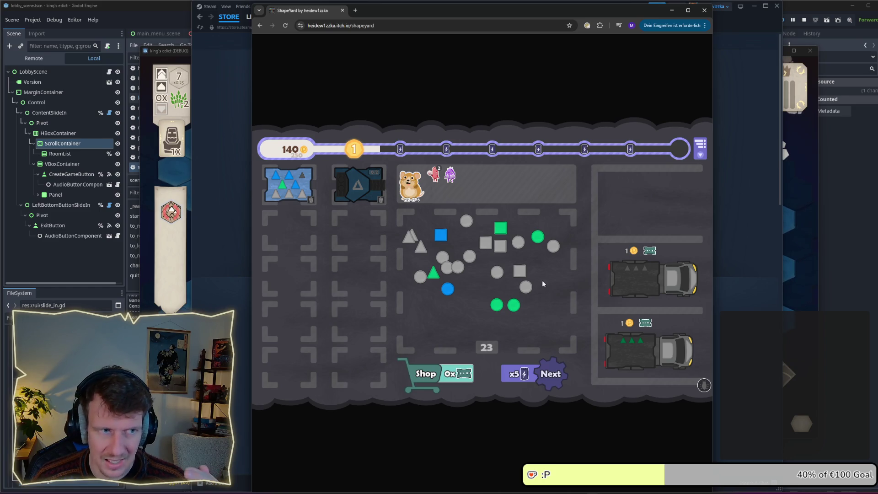
{"action": "left_click_drag", "start_coordinate": [459, 271], "coordinate": [466, 278]}
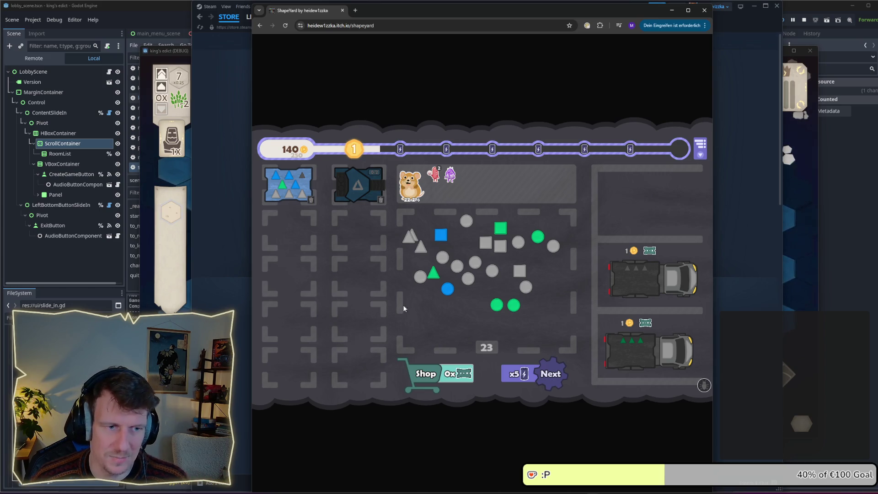
- Move a grey square to the left on the shape board
{"action": "mouse_move", "coordinate": [356, 189]}
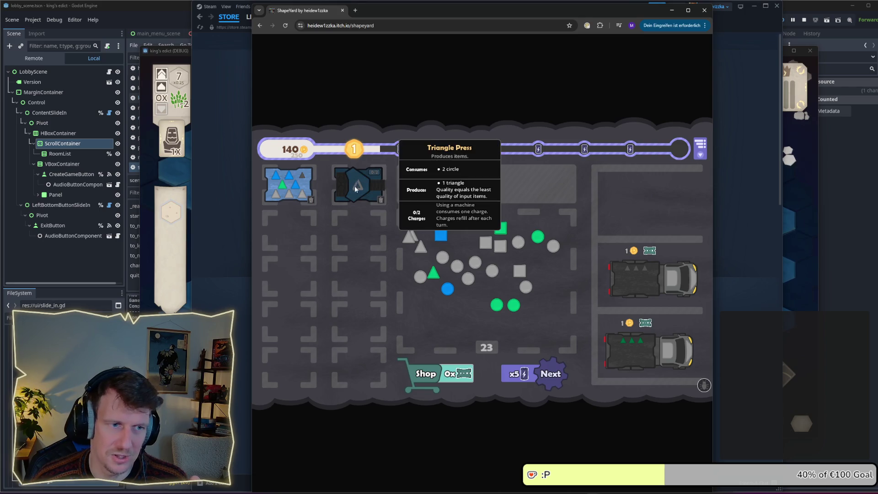
{"action": "left_click_drag", "start_coordinate": [486, 243], "coordinate": [442, 237]}
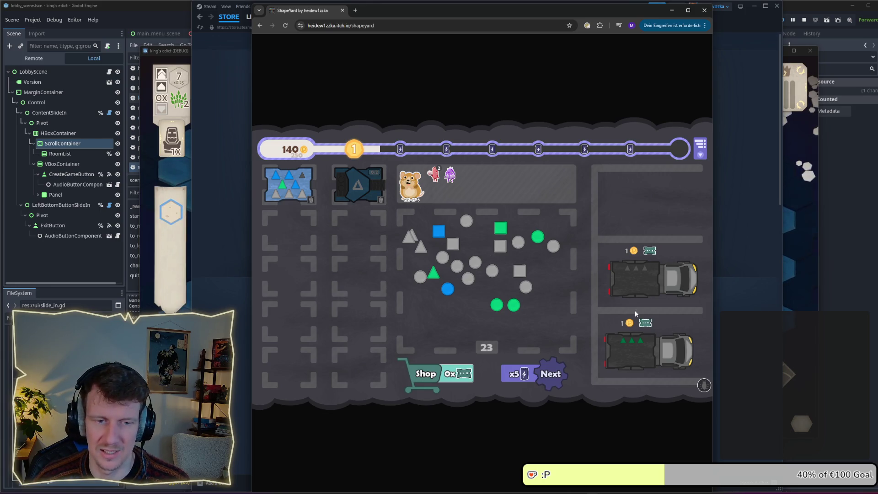
{"action": "mouse_move", "coordinate": [620, 347]}
{"action": "mouse_move", "coordinate": [428, 141]}
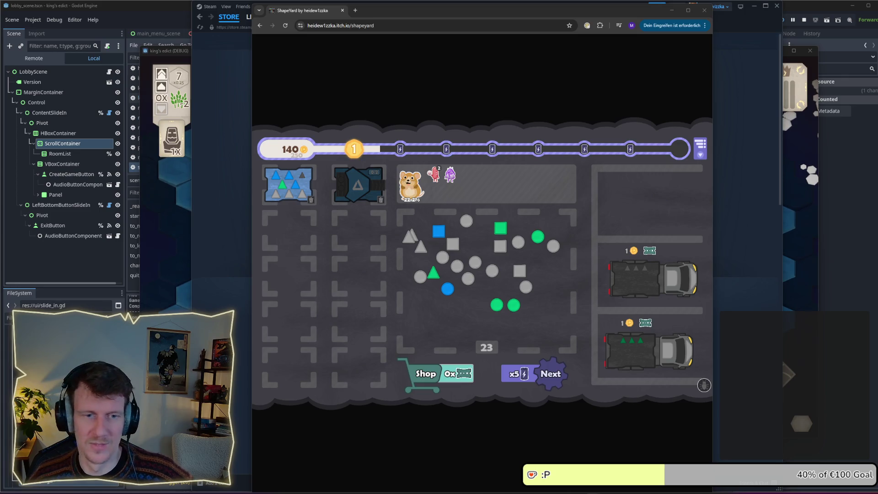
- Close the game and view the Game Over and shop screenshots on the Steam store page
{"action": "left_click", "coordinate": [703, 10]}
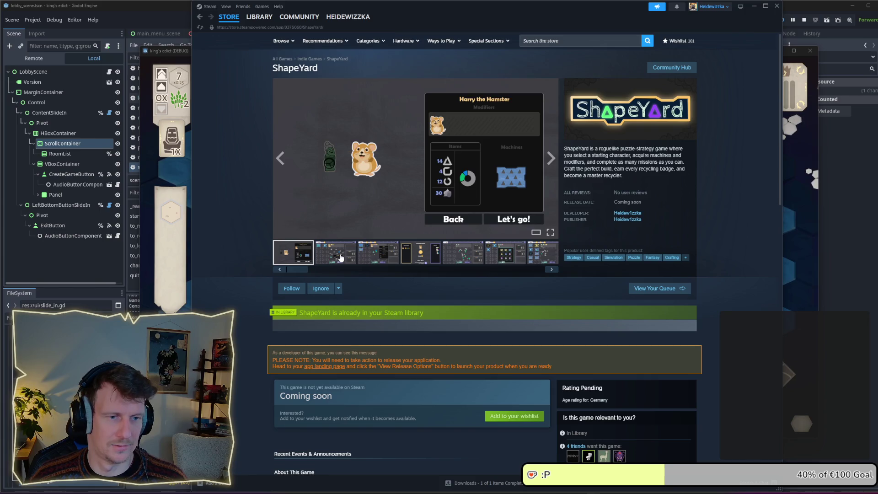
{"action": "left_click", "coordinate": [384, 252]}
{"action": "left_click", "coordinate": [413, 255]}
{"action": "left_click", "coordinate": [454, 256]}
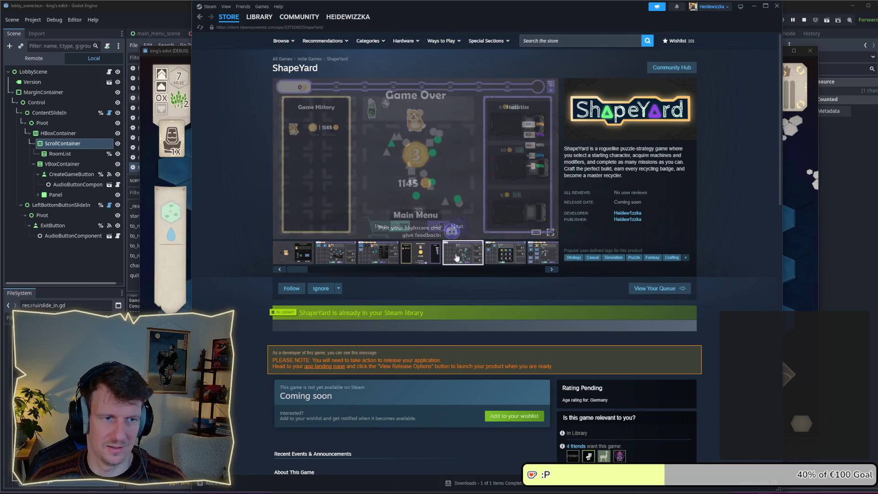
{"action": "left_click", "coordinate": [426, 259]}
{"action": "left_click", "coordinate": [463, 254]}
{"action": "left_click", "coordinate": [506, 252]}
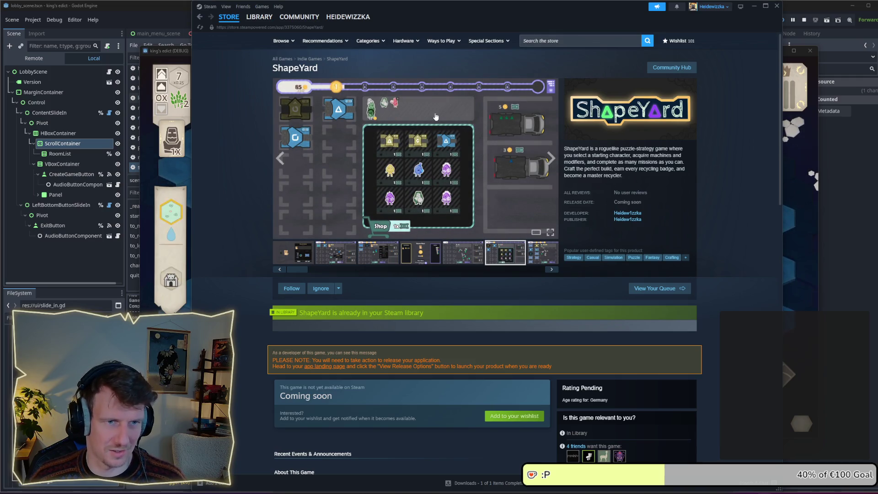
- Advance through the remaining screenshots and close the Steam store window
{"action": "left_click", "coordinate": [551, 158]}
{"action": "left_click", "coordinate": [551, 158]}
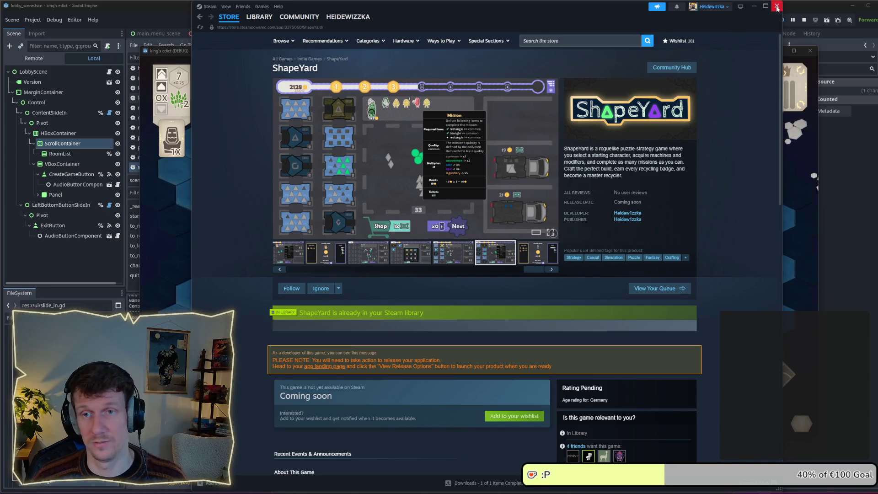
{"action": "mouse_move", "coordinate": [551, 173]}
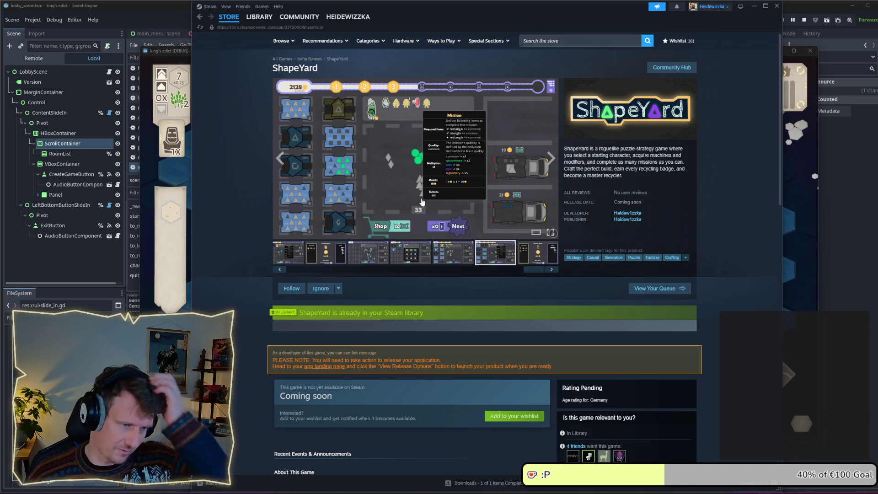
{"action": "left_click", "coordinate": [777, 6]}
{"action": "mouse_move", "coordinate": [437, 87]}
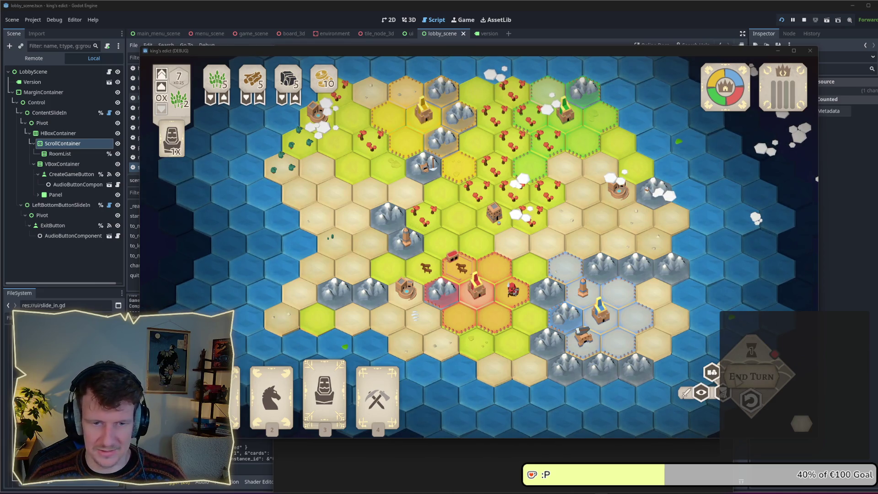
- Stop the running game and highlight current_scene's use on line 34 of scene_manager.gd
{"action": "left_click", "coordinate": [804, 20]}
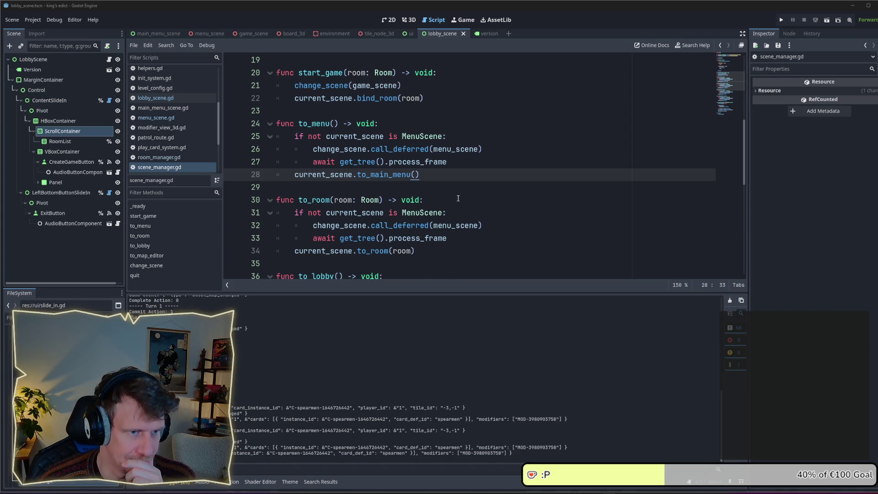
{"action": "scroll", "coordinate": [437, 209], "scroll_direction": "down", "scroll_amount": 1}
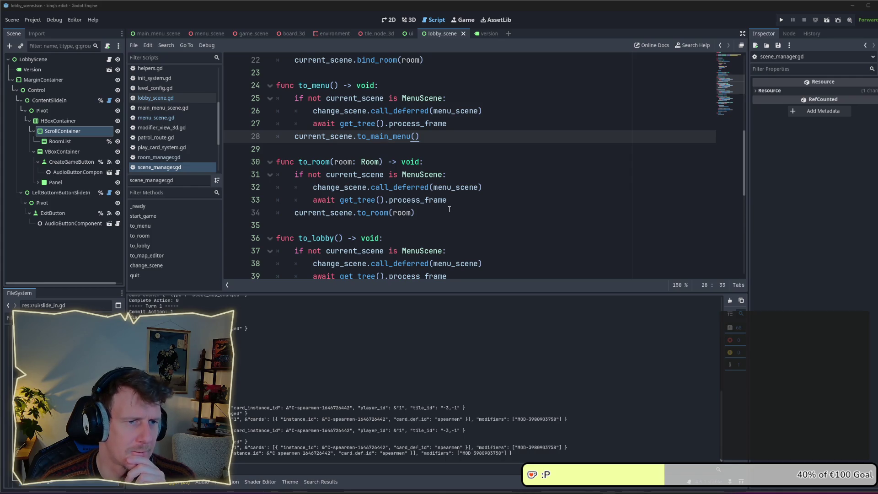
{"action": "double_click", "coordinate": [342, 213]}
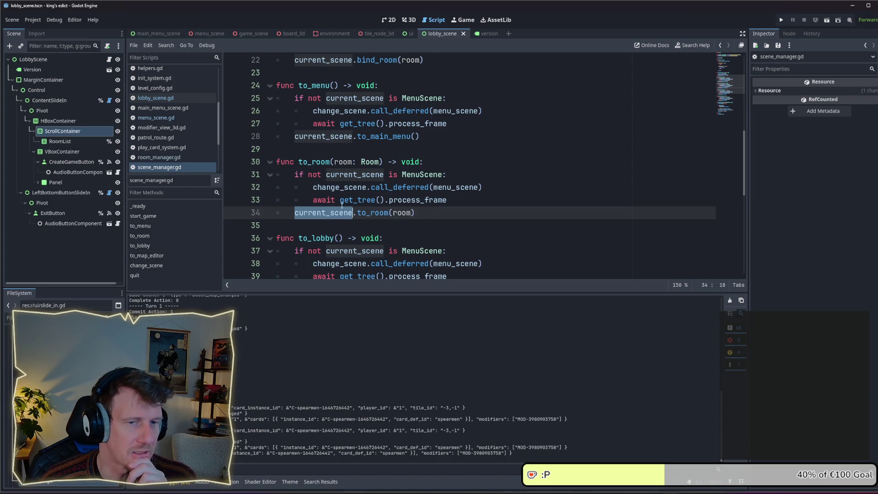
- Highlight the current_scene declaration on line 6, then bring up the menu_scene tab
{"action": "scroll", "coordinate": [714, 78], "scroll_direction": "up", "scroll_amount": 7}
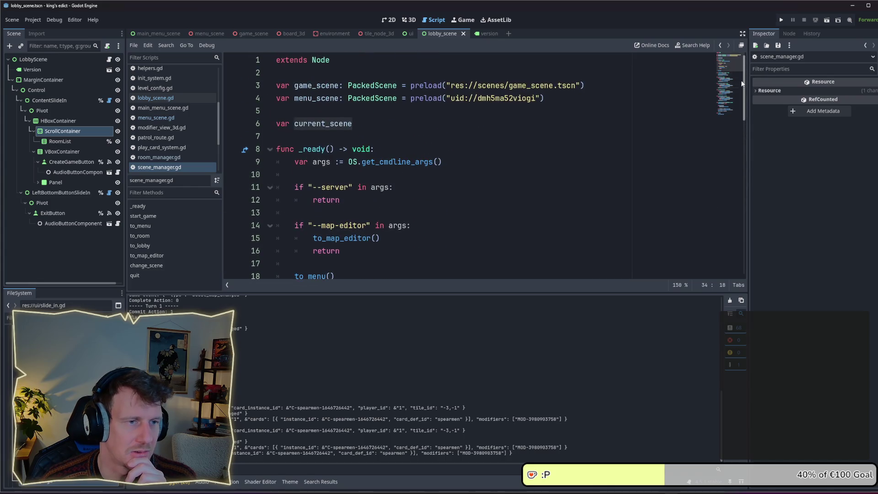
{"action": "double_click", "coordinate": [360, 125]}
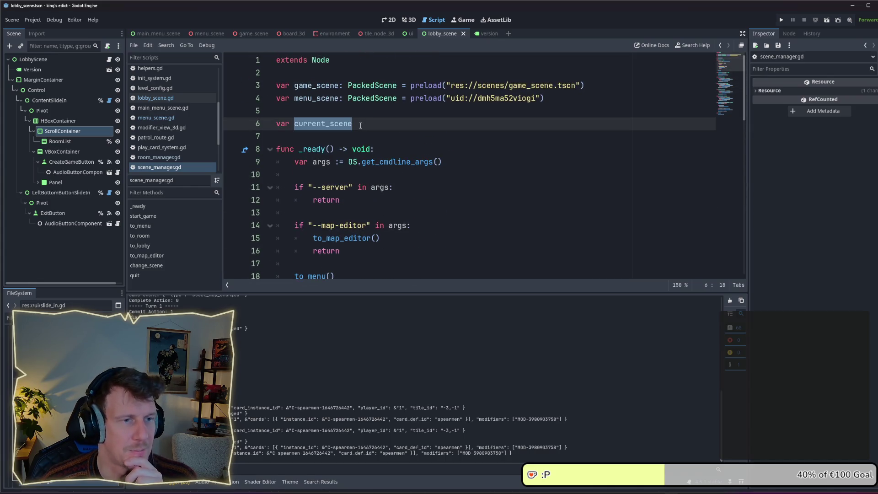
{"action": "left_click", "coordinate": [211, 34]}
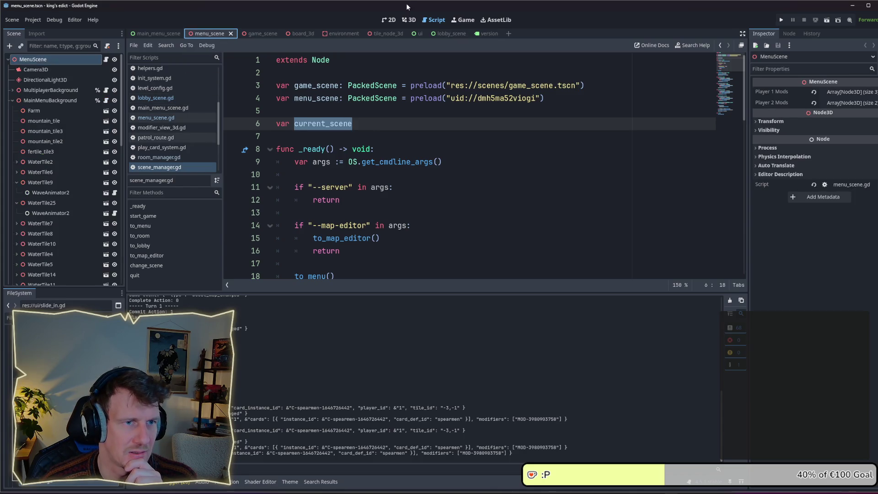
- Show main_menu_scene in the 2D editor, zoomed out to the Kingdom of Krawall title and buttons
{"action": "left_click", "coordinate": [388, 19]}
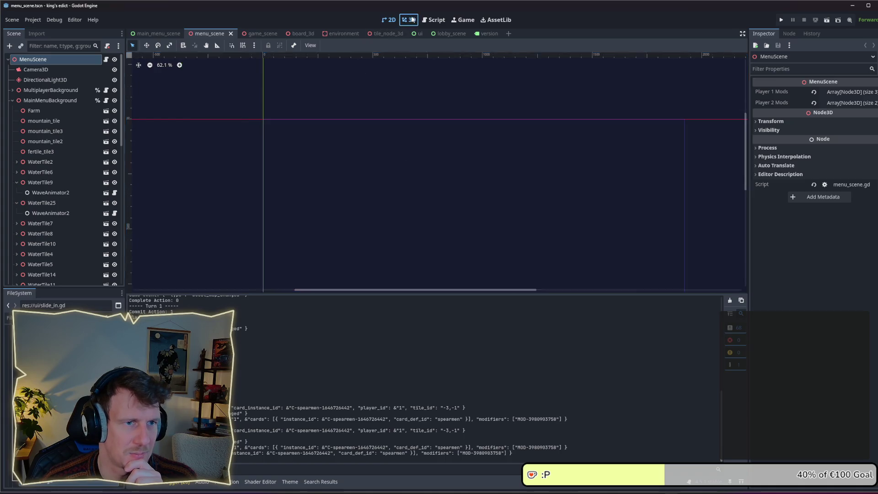
{"action": "key", "text": "ctrl+F2"}
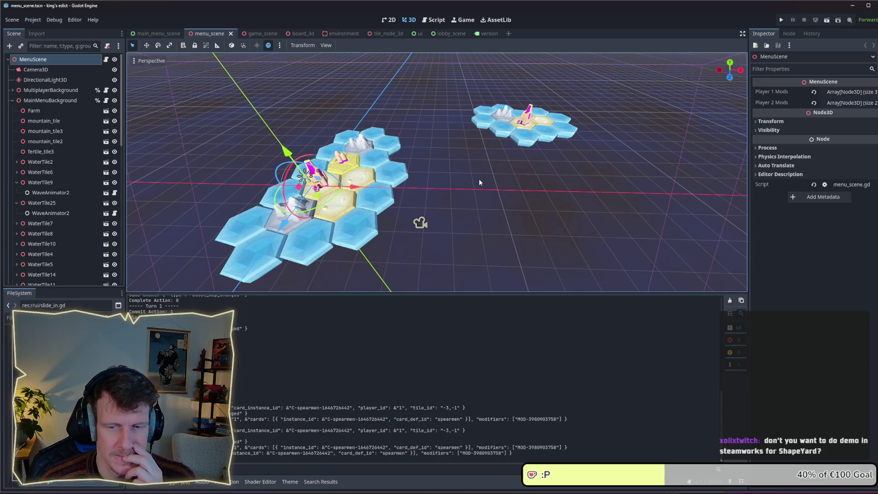
{"action": "left_click", "coordinate": [158, 35]}
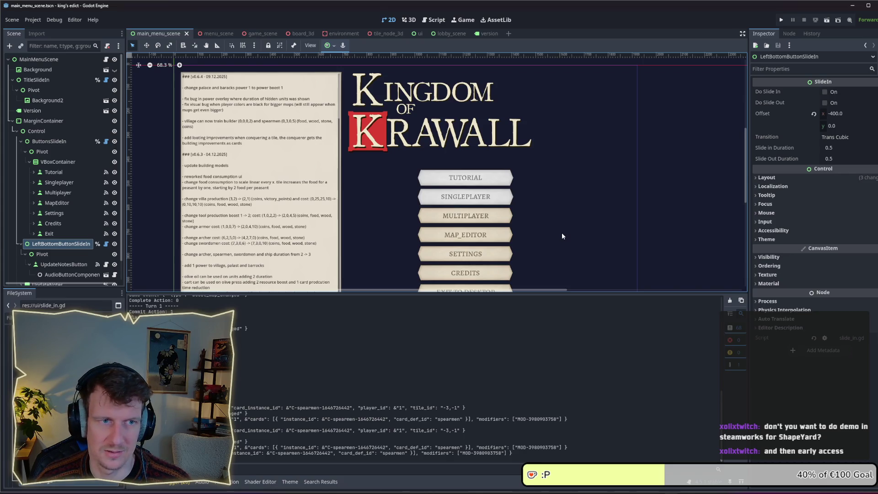
{"action": "scroll", "coordinate": [561, 232], "scroll_direction": "down", "scroll_amount": 1}
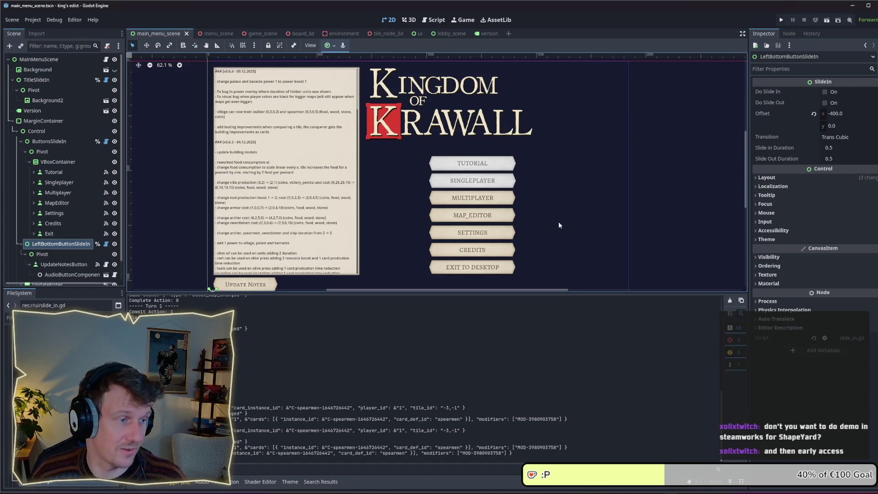
{"action": "scroll", "coordinate": [558, 222], "scroll_direction": "down", "scroll_amount": 1}
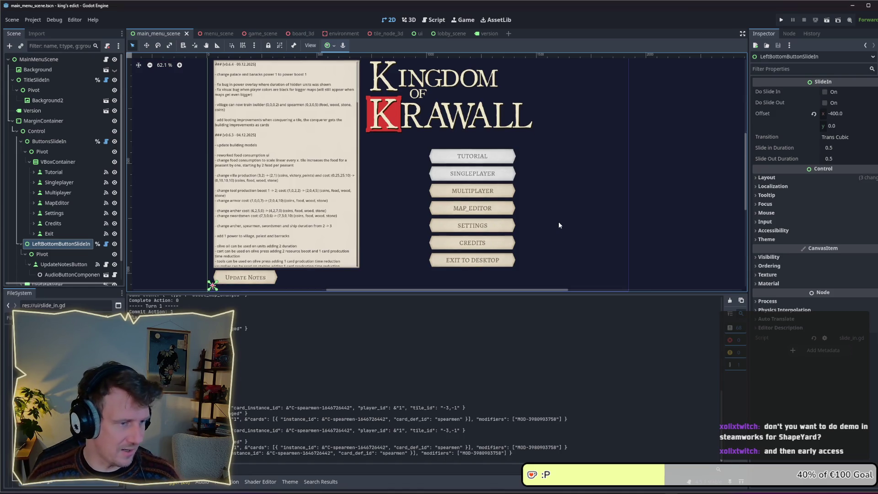
{"action": "scroll", "coordinate": [557, 223], "scroll_direction": "down", "scroll_amount": 1}
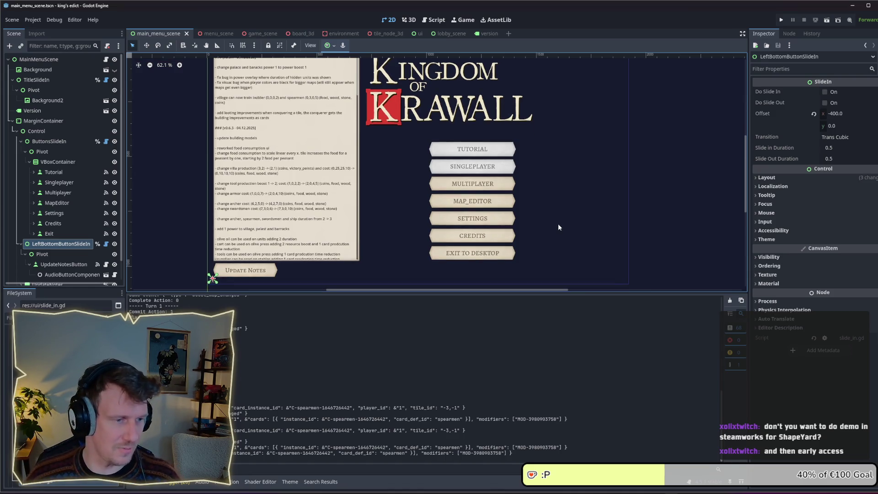
{"action": "scroll", "coordinate": [551, 204], "scroll_direction": "down", "scroll_amount": 1}
{"action": "scroll", "coordinate": [551, 204], "scroll_direction": "down", "scroll_amount": 1, "text": "ctrl"}
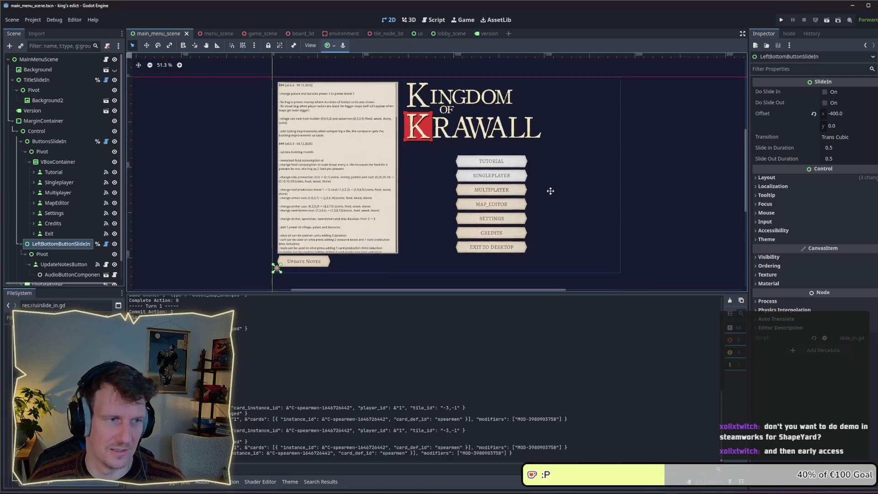
{"action": "scroll", "coordinate": [548, 191], "scroll_direction": "up", "scroll_amount": 1}
{"action": "scroll", "coordinate": [549, 191], "scroll_direction": "left", "scroll_amount": 3}
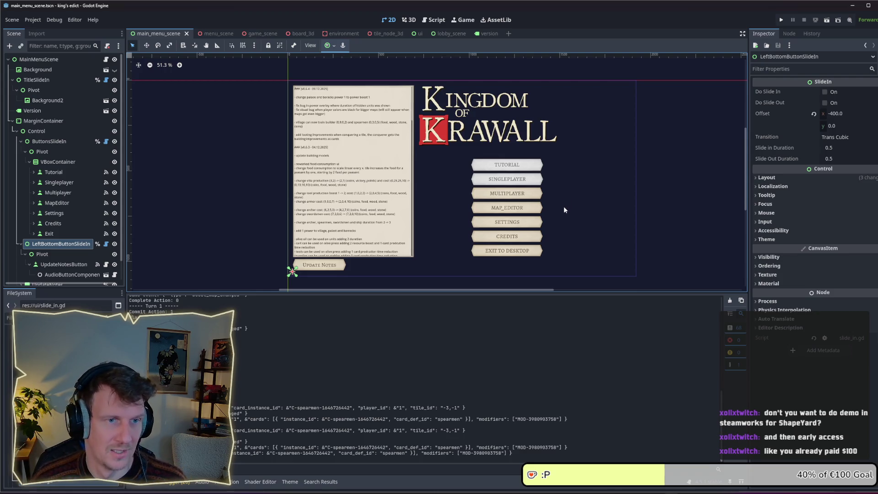
{"action": "scroll", "coordinate": [563, 206], "scroll_direction": "up", "scroll_amount": 1}
{"action": "scroll", "coordinate": [563, 219], "scroll_direction": "up", "scroll_amount": 1}
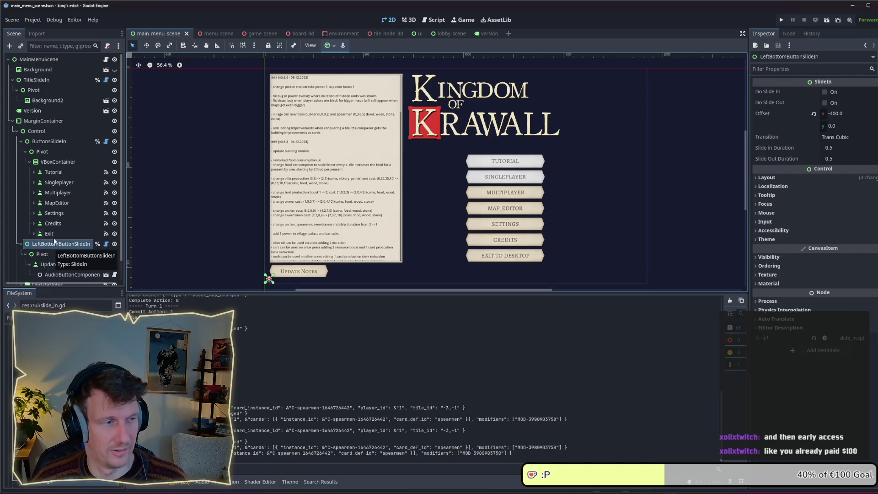
{"action": "scroll", "coordinate": [50, 217], "scroll_direction": "down", "scroll_amount": 1}
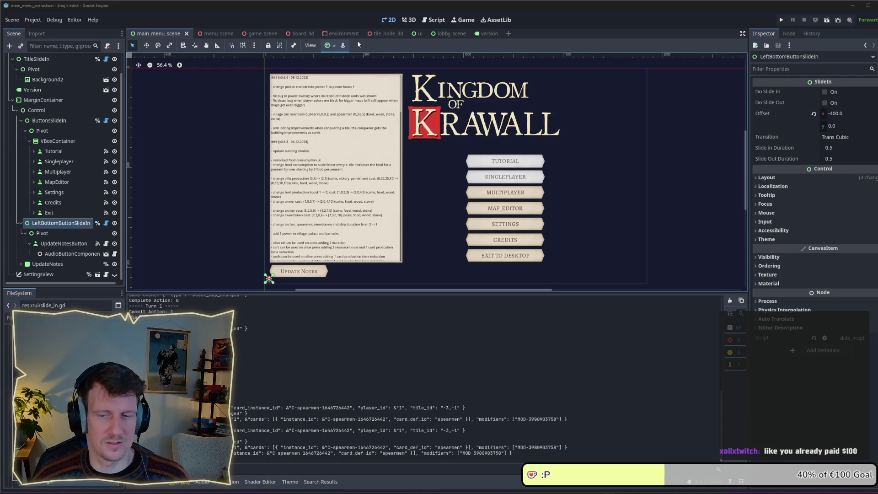
- Return to the menu_scene tab showing the 3D hex-tile islands
{"action": "left_click", "coordinate": [215, 34]}
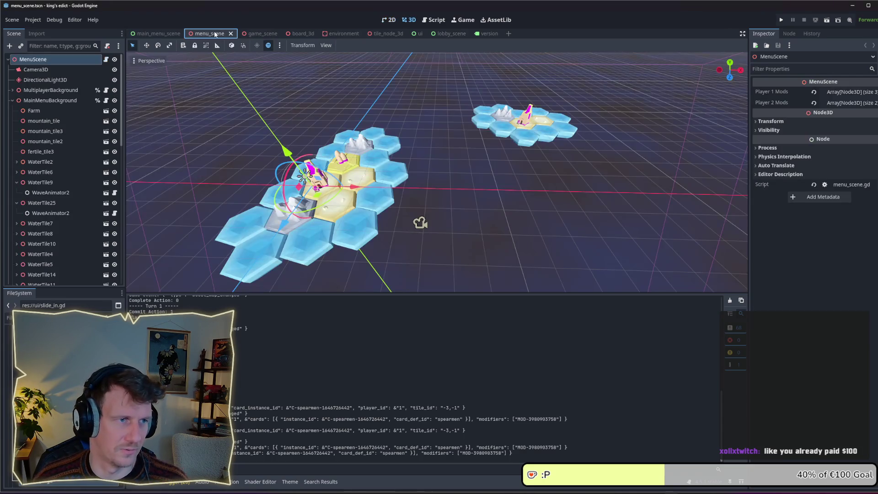
- Look through the game_scene and ui scenes, ending on the lobby_scene layout
{"action": "left_click", "coordinate": [253, 35]}
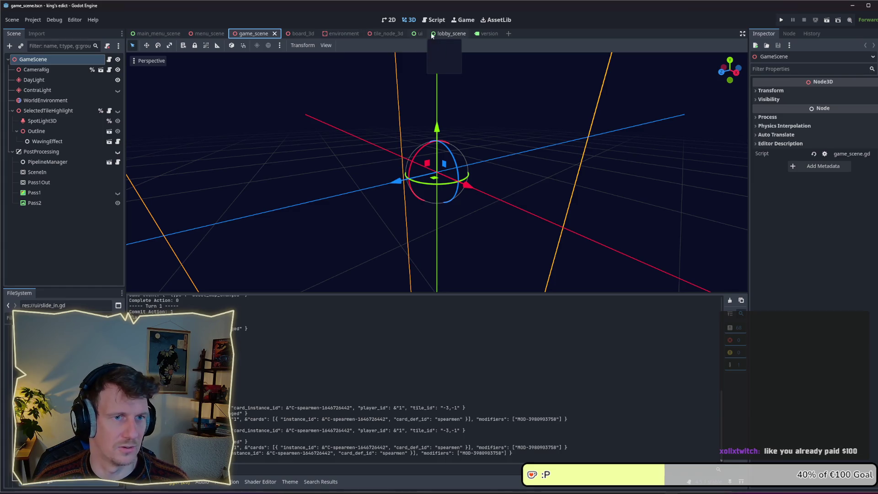
{"action": "left_click", "coordinate": [411, 33]}
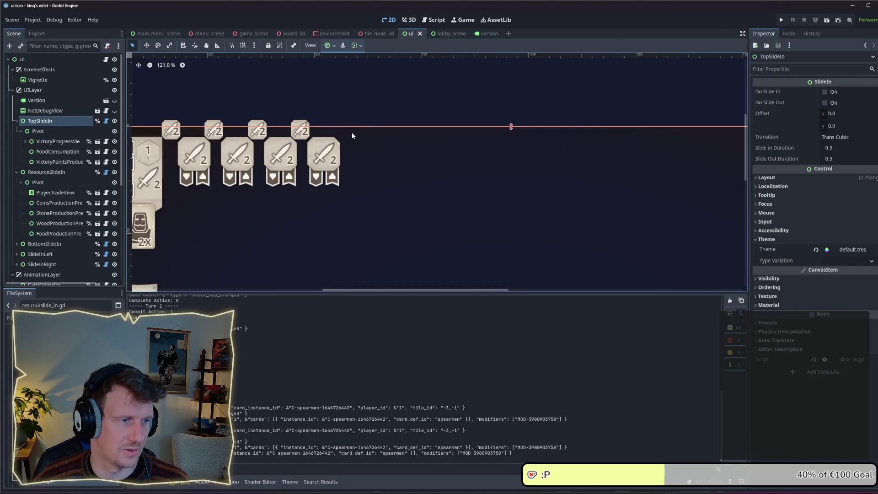
{"action": "left_click", "coordinate": [453, 34]}
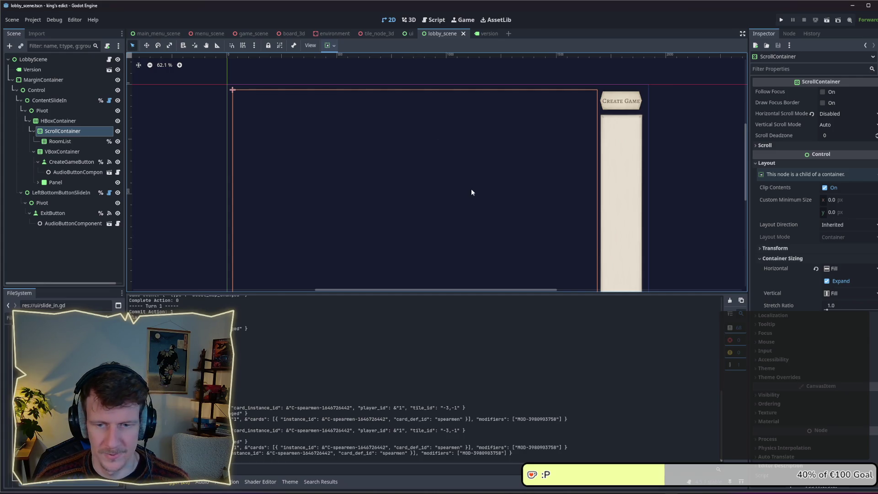
- Pan around the lobby_scene layout, selecting its Control node and comparing with the version scene
{"action": "left_click_drag", "start_coordinate": [471, 192], "coordinate": [463, 157]}
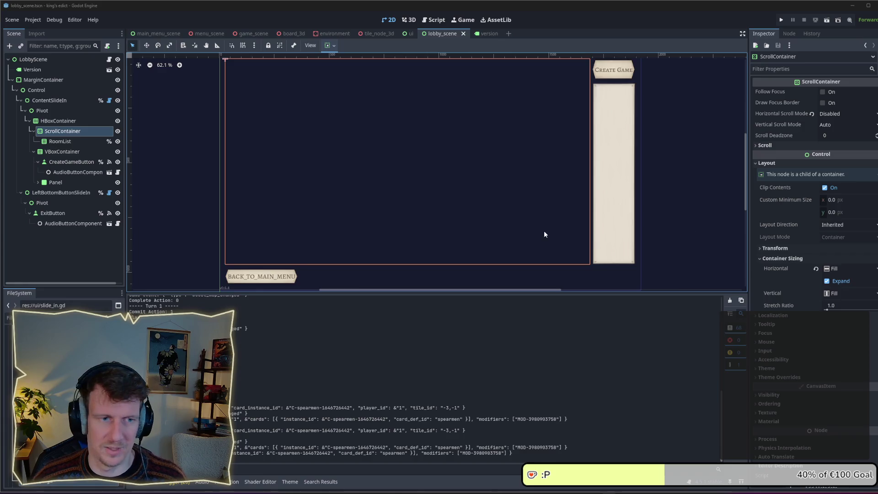
{"action": "left_click", "coordinate": [358, 277]}
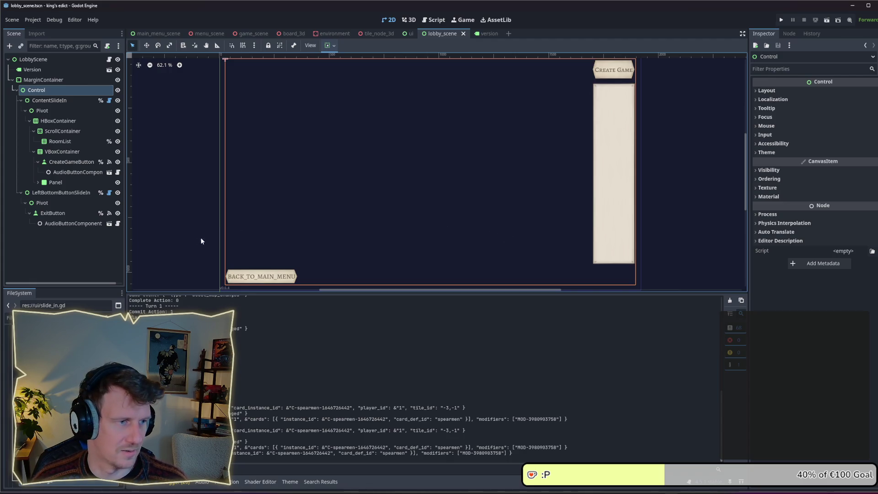
{"action": "left_click", "coordinate": [182, 240]}
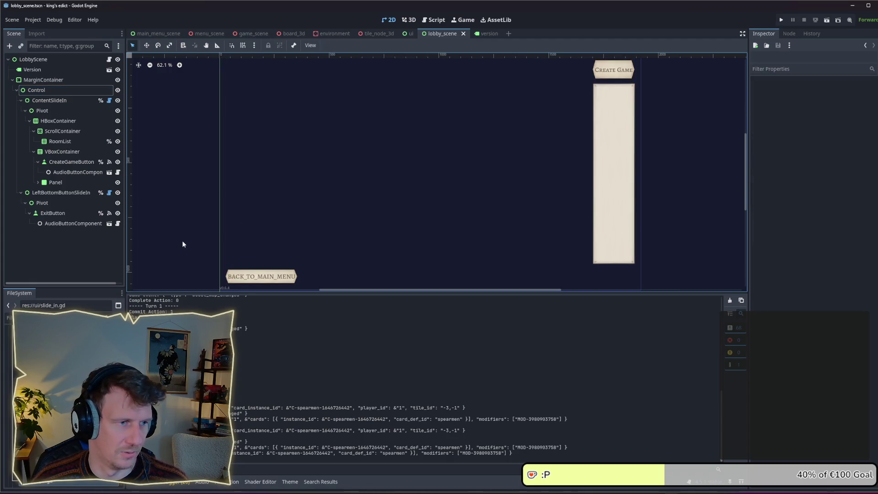
{"action": "left_click", "coordinate": [486, 34]}
{"action": "left_click", "coordinate": [443, 35]}
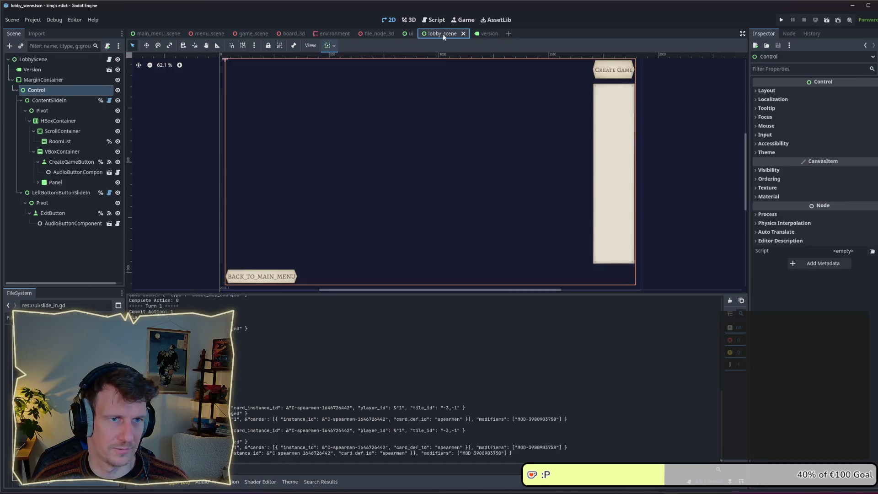
{"action": "scroll", "coordinate": [416, 146], "scroll_direction": "down", "scroll_amount": 1}
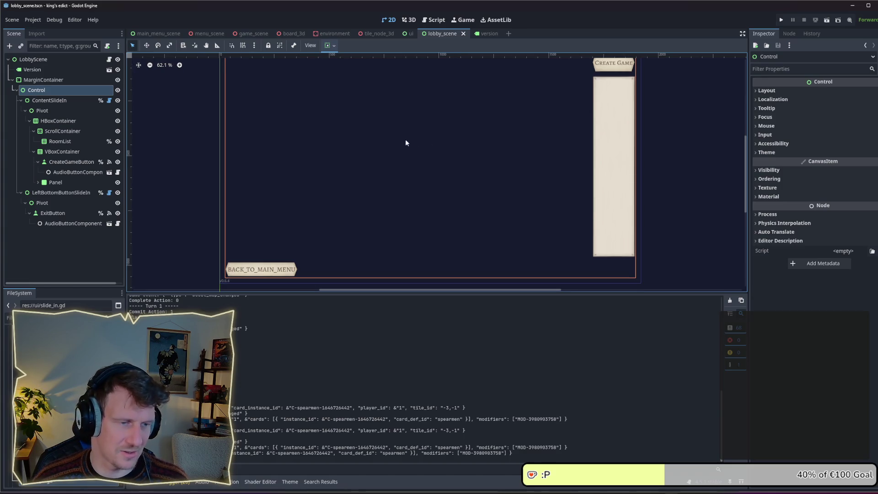
{"action": "scroll", "coordinate": [395, 137], "scroll_direction": "down", "scroll_amount": 1}
{"action": "scroll", "coordinate": [391, 131], "scroll_direction": "up", "scroll_amount": 1}
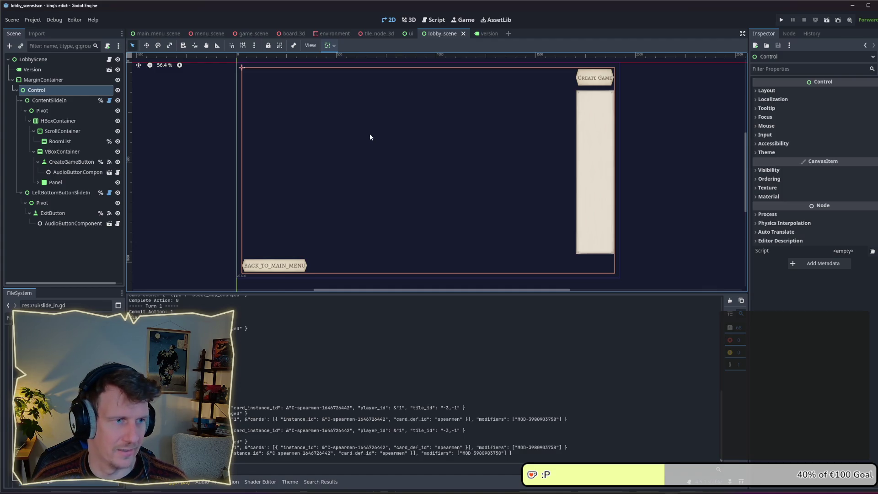
{"action": "left_click_drag", "start_coordinate": [369, 133], "coordinate": [372, 137]}
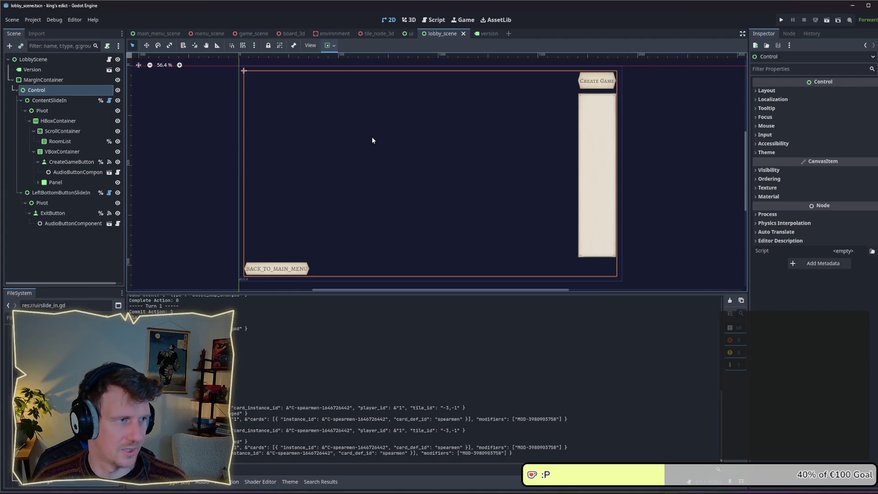
{"action": "left_click", "coordinate": [485, 35]}
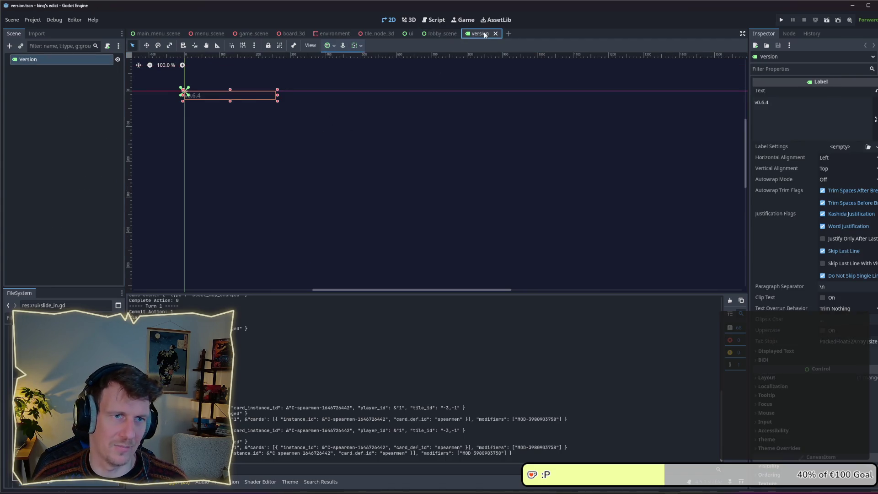
{"action": "left_click", "coordinate": [441, 36]}
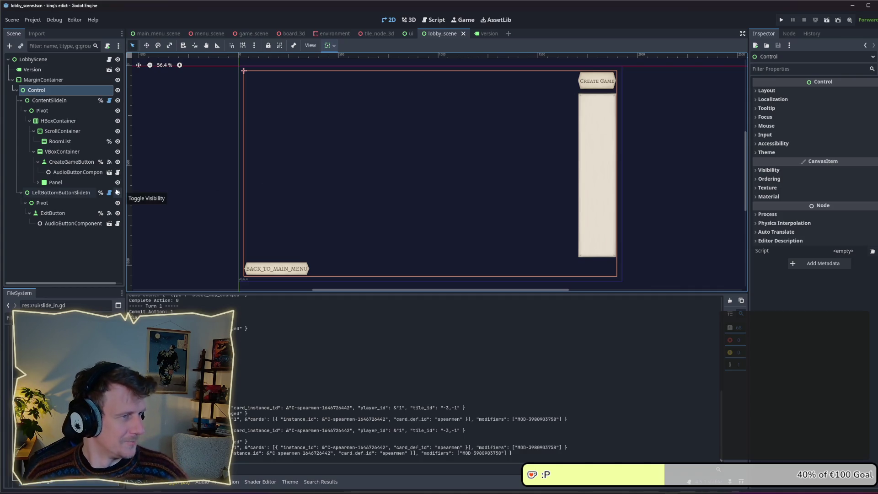
- Inspect the lobby's HBoxContainer and VBoxContainer nodes, then switch to the Script workspace
{"action": "left_click", "coordinate": [88, 127]}
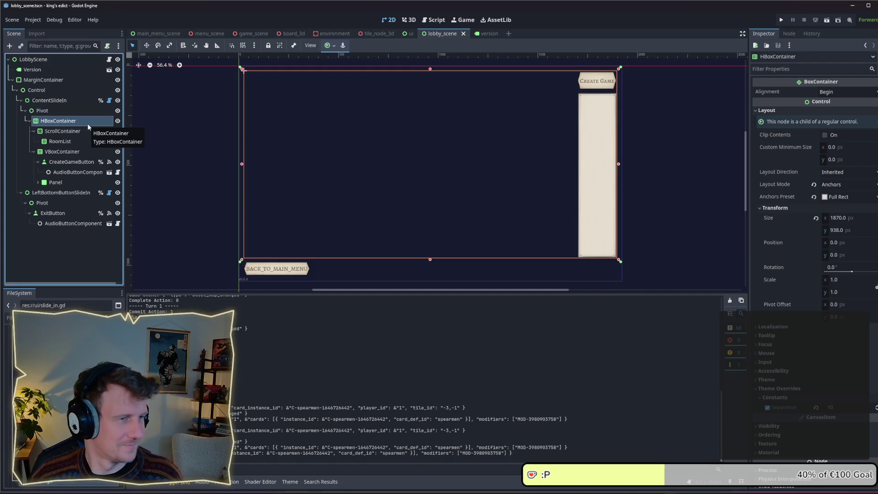
{"action": "left_click", "coordinate": [74, 150]}
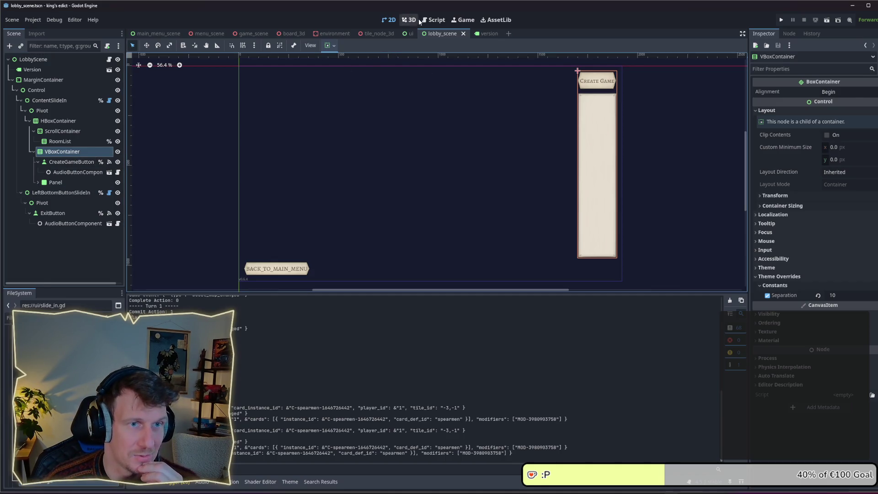
{"action": "left_click", "coordinate": [434, 19]}
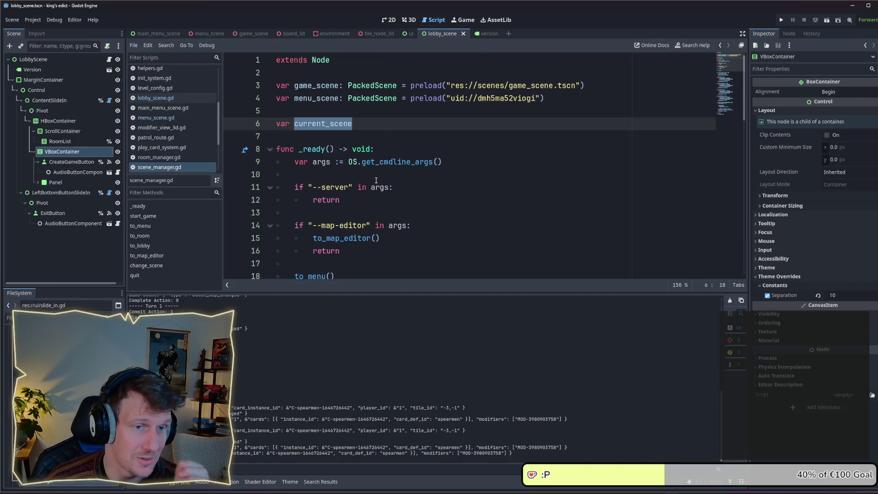
- Open menu_scene.gd from the script list and scroll to its top
{"action": "scroll", "coordinate": [376, 180], "scroll_direction": "down", "scroll_amount": 1}
{"action": "scroll", "coordinate": [376, 180], "scroll_direction": "down", "scroll_amount": 1}
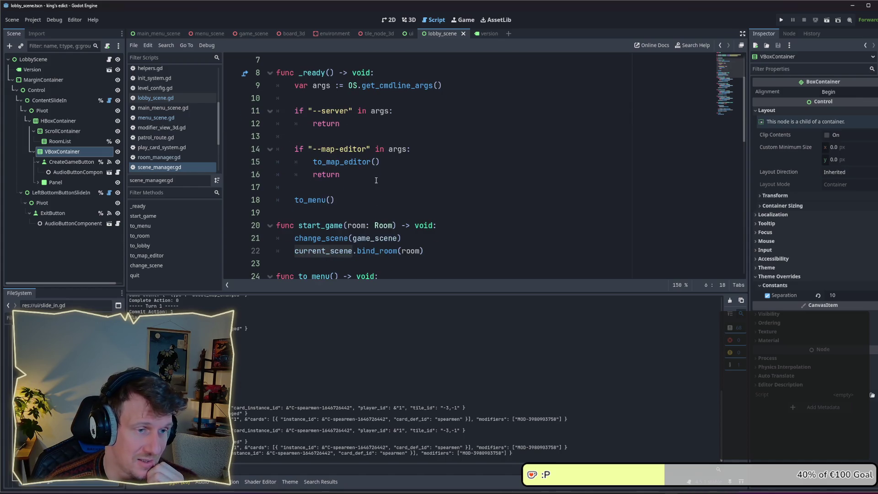
{"action": "left_click", "coordinate": [171, 117]}
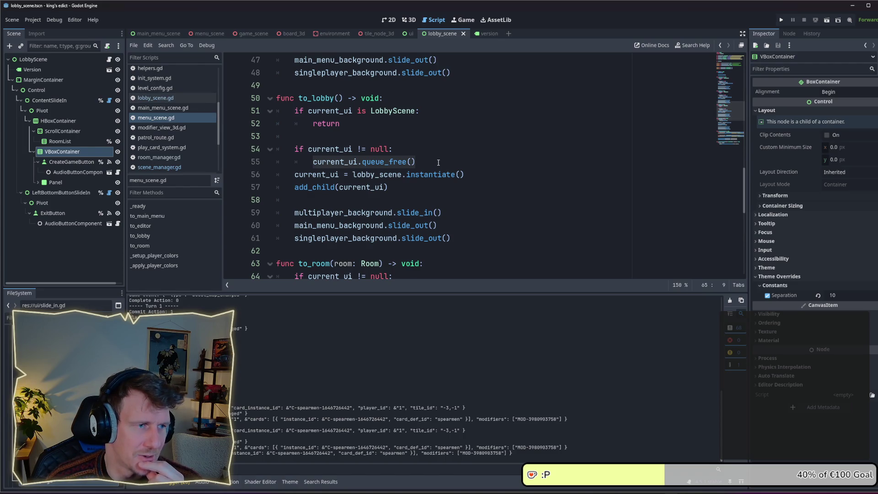
{"action": "scroll", "coordinate": [438, 162], "scroll_direction": "up", "scroll_amount": 10}
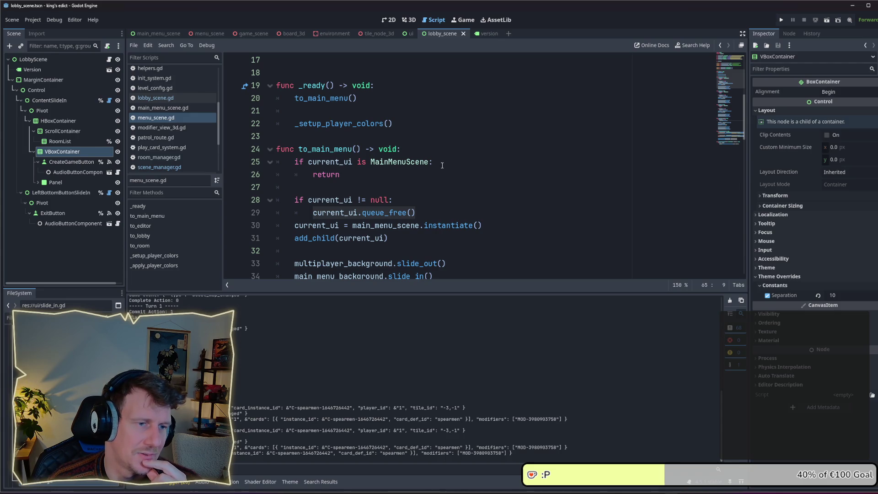
{"action": "scroll", "coordinate": [430, 192], "scroll_direction": "up", "scroll_amount": 1}
{"action": "scroll", "coordinate": [420, 220], "scroll_direction": "up", "scroll_amount": 4}
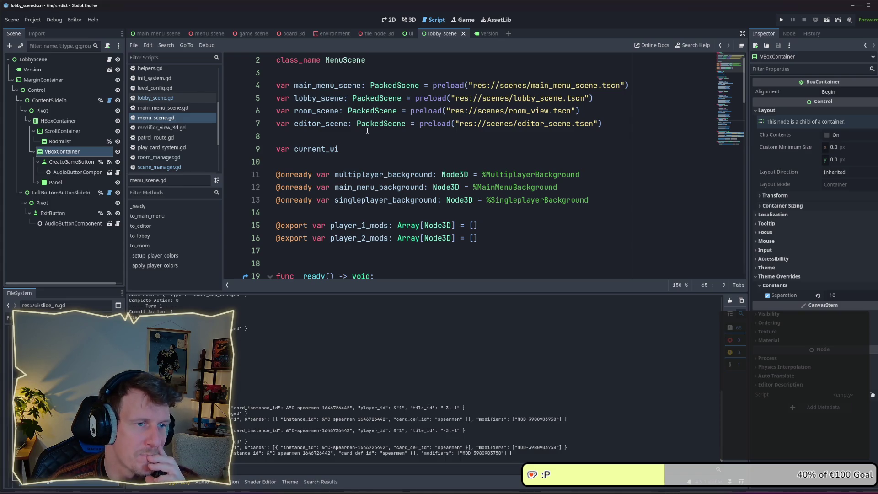
{"action": "mouse_move", "coordinate": [367, 130]}
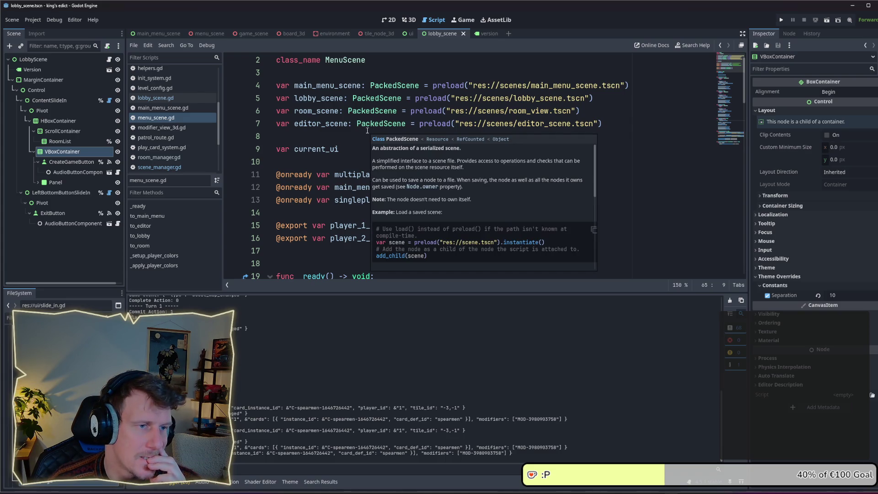
{"action": "scroll", "coordinate": [424, 196], "scroll_direction": "down", "scroll_amount": 5}
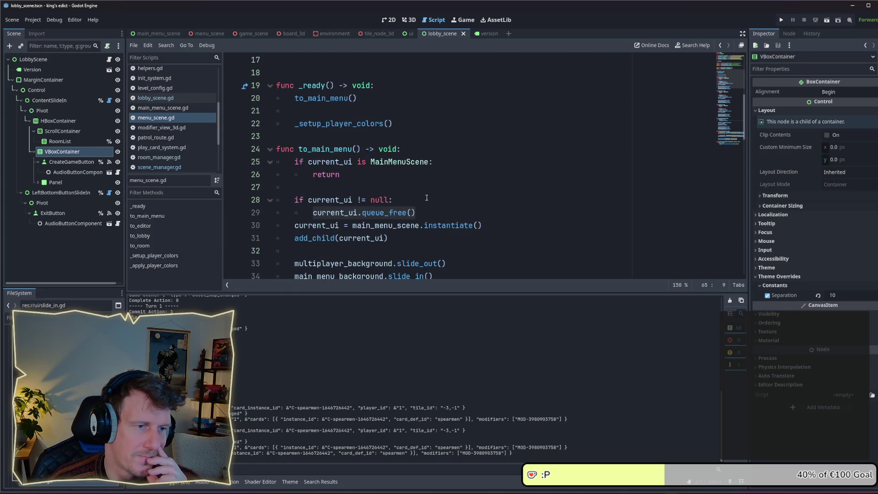
- Highlight current_ui's uses and declaration and the MainMenuScene type check in to_main_menu
{"action": "double_click", "coordinate": [335, 201]}
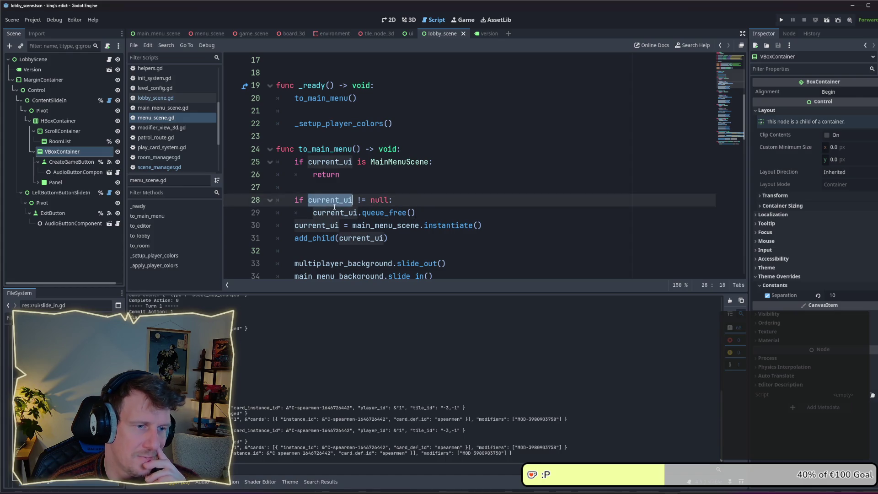
{"action": "scroll", "coordinate": [339, 192], "scroll_direction": "down", "scroll_amount": 3}
{"action": "scroll", "coordinate": [342, 155], "scroll_direction": "up", "scroll_amount": 4}
{"action": "scroll", "coordinate": [343, 155], "scroll_direction": "up", "scroll_amount": 4}
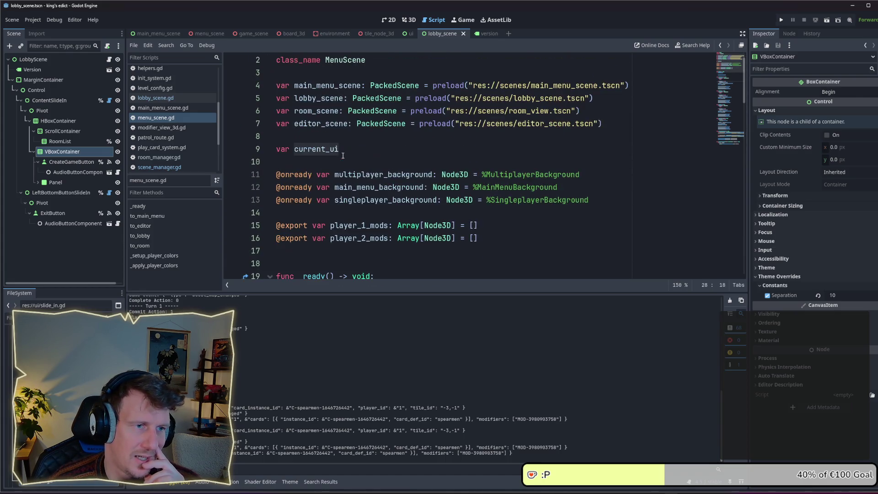
{"action": "double_click", "coordinate": [329, 150]}
{"action": "scroll", "coordinate": [343, 164], "scroll_direction": "down", "scroll_amount": 6}
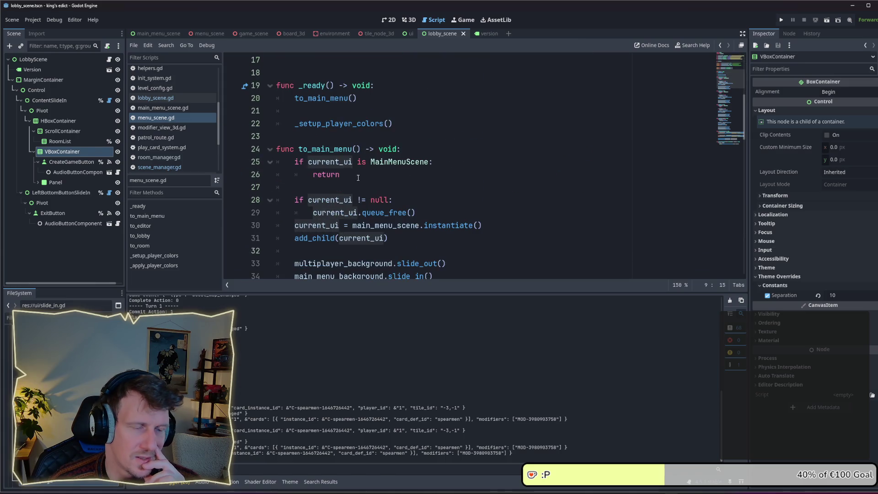
{"action": "double_click", "coordinate": [405, 124]}
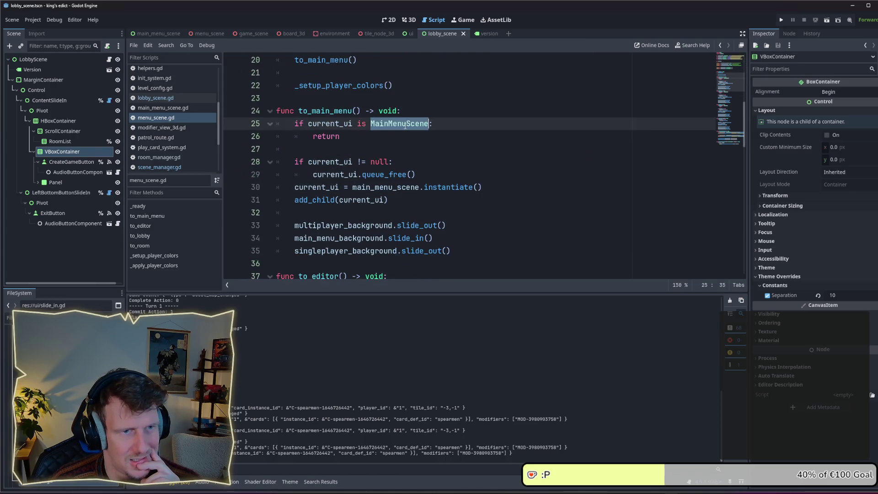
{"action": "scroll", "coordinate": [404, 124], "scroll_direction": "up", "scroll_amount": 6}
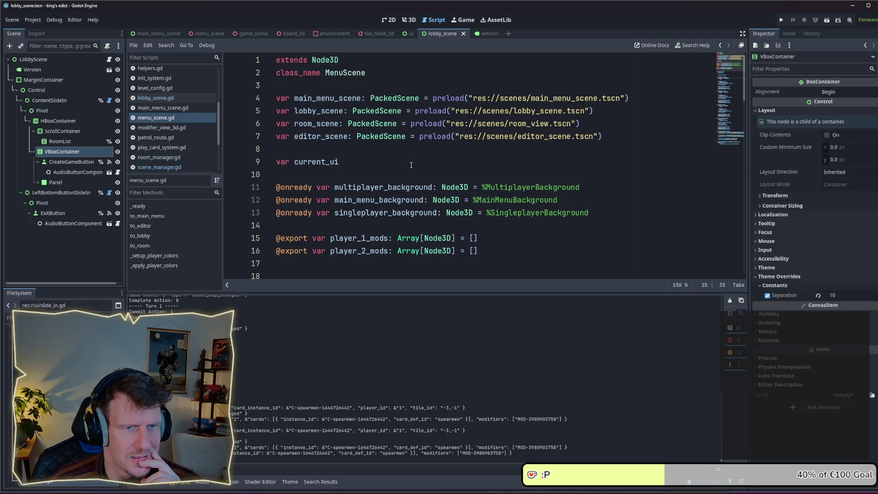
{"action": "scroll", "coordinate": [512, 104], "scroll_direction": "down", "scroll_amount": 10}
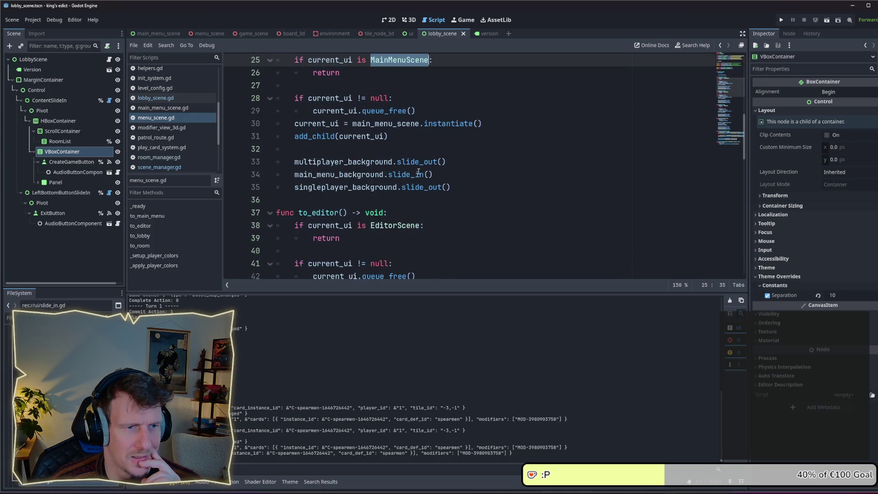
{"action": "scroll", "coordinate": [418, 171], "scroll_direction": "down", "scroll_amount": 3}
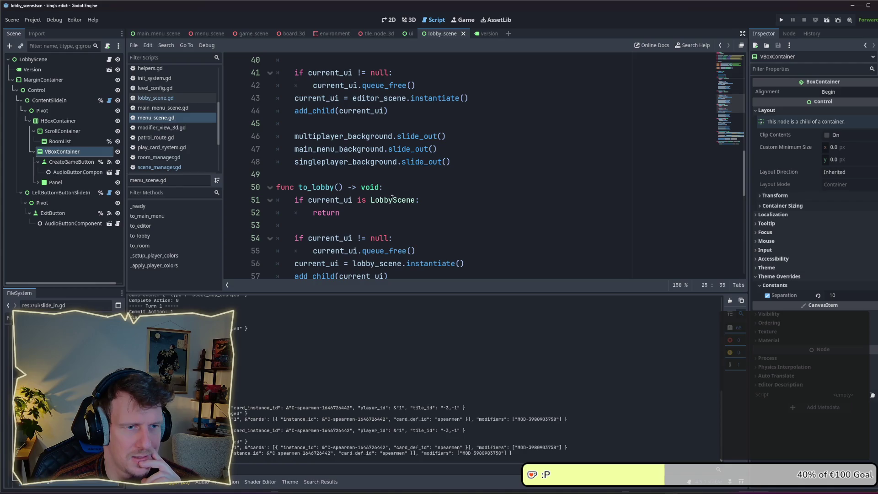
{"action": "scroll", "coordinate": [392, 198], "scroll_direction": "down", "scroll_amount": 7}
{"action": "scroll", "coordinate": [392, 198], "scroll_direction": "up", "scroll_amount": 5}
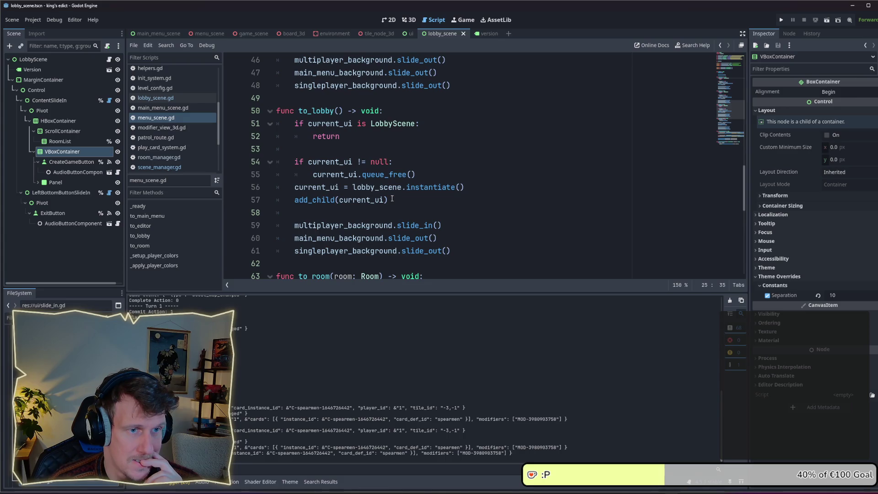
{"action": "scroll", "coordinate": [391, 198], "scroll_direction": "up", "scroll_amount": 4}
{"action": "scroll", "coordinate": [392, 198], "scroll_direction": "up", "scroll_amount": 5}
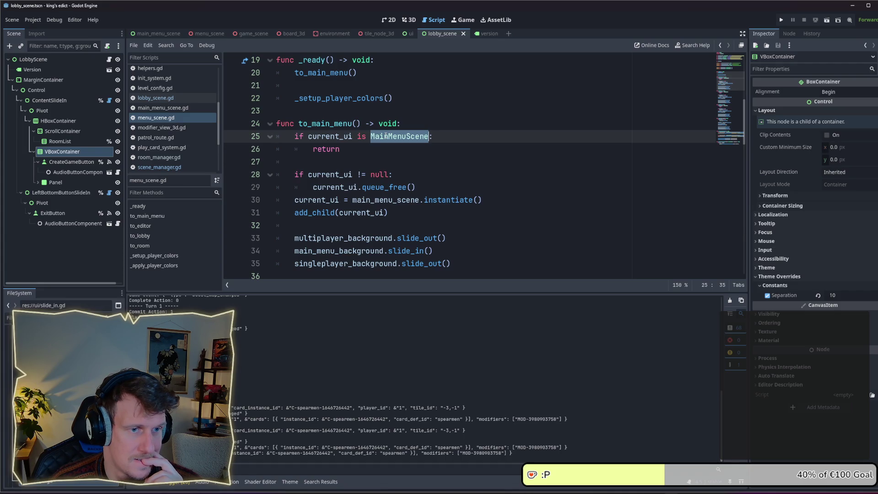
{"action": "double_click", "coordinate": [386, 137]}
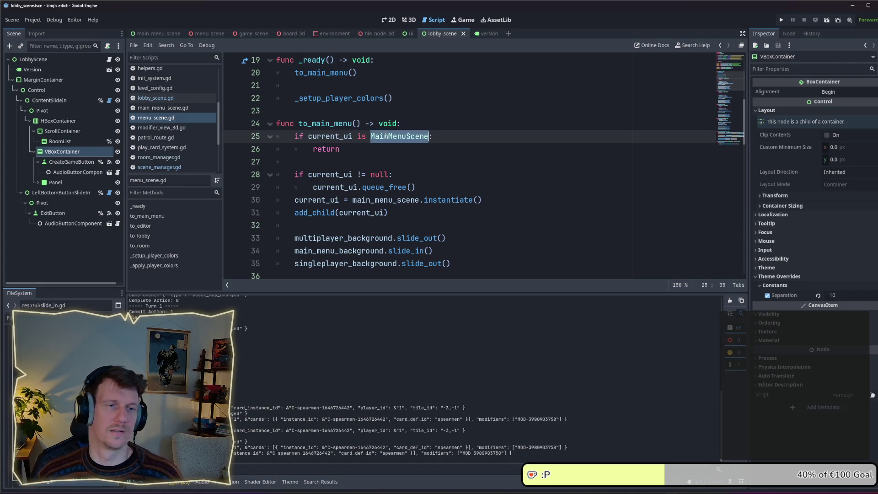
- Make room in to_main_menu for new lines before current_ui.queue_free()
{"action": "left_click", "coordinate": [376, 145]}
{"action": "key", "text": "shift+Home"}
{"action": "key", "text": "shift+Home"}
{"action": "key", "text": "shift+Up"}
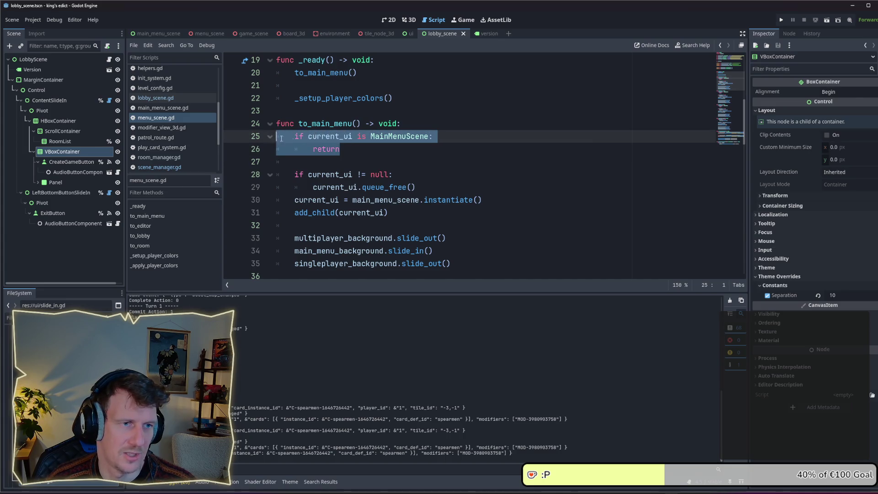
{"action": "left_click", "coordinate": [382, 160]}
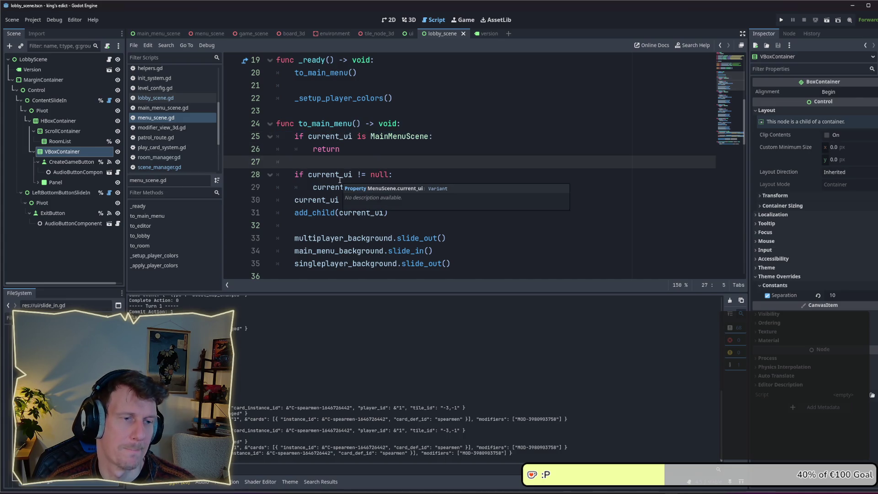
{"action": "left_click", "coordinate": [397, 175]}
{"action": "scroll", "coordinate": [382, 162], "scroll_direction": "down", "scroll_amount": 1}
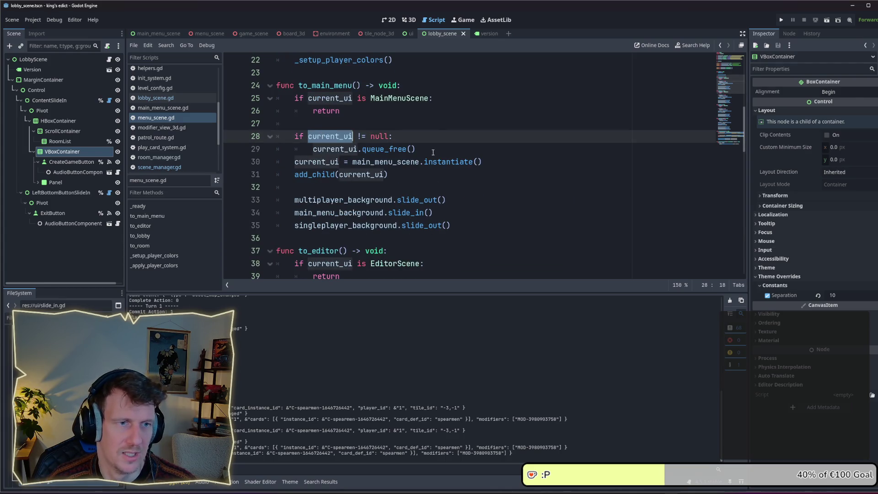
{"action": "left_click", "coordinate": [389, 151]}
{"action": "left_click_drag", "start_coordinate": [416, 149], "coordinate": [313, 149]}
{"action": "left_click", "coordinate": [428, 141]}
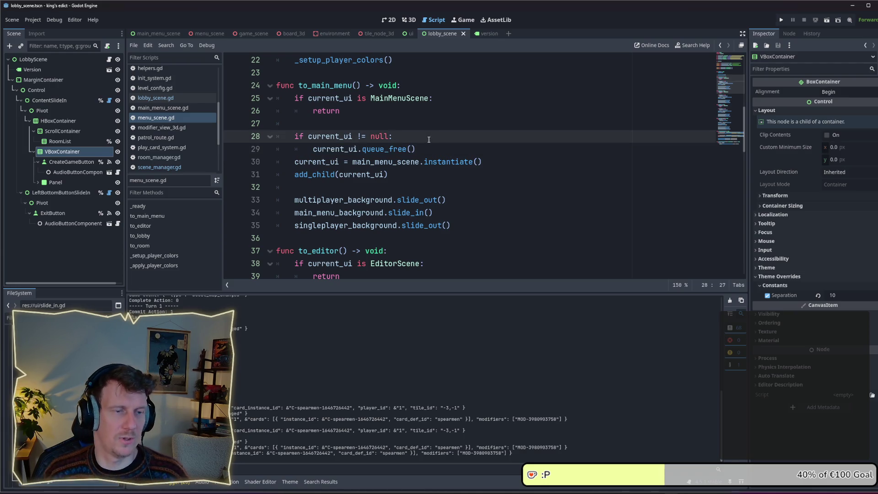
{"action": "key", "text": "Return"}
{"action": "key", "text": "Return"}
{"action": "key", "text": "Up"}
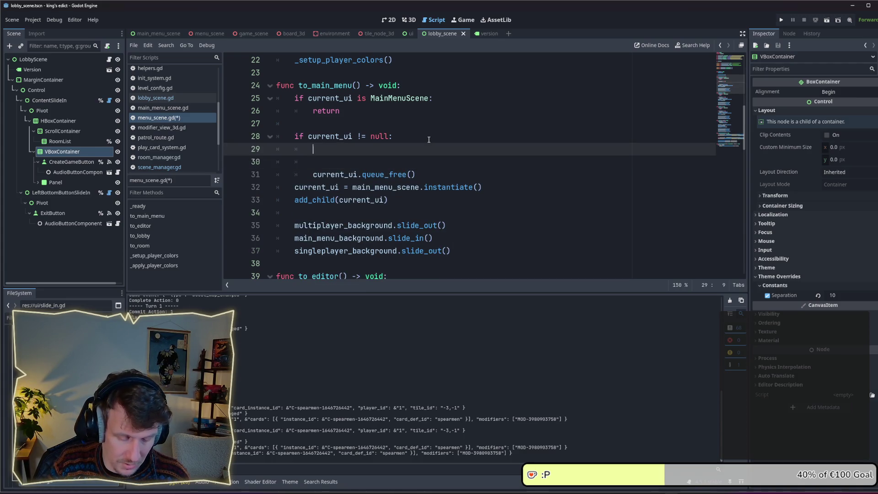
- Insert current_ui.close() and await current_ui.finished before queue_free, tidying the blank lines
{"action": "type", "text": "c"}
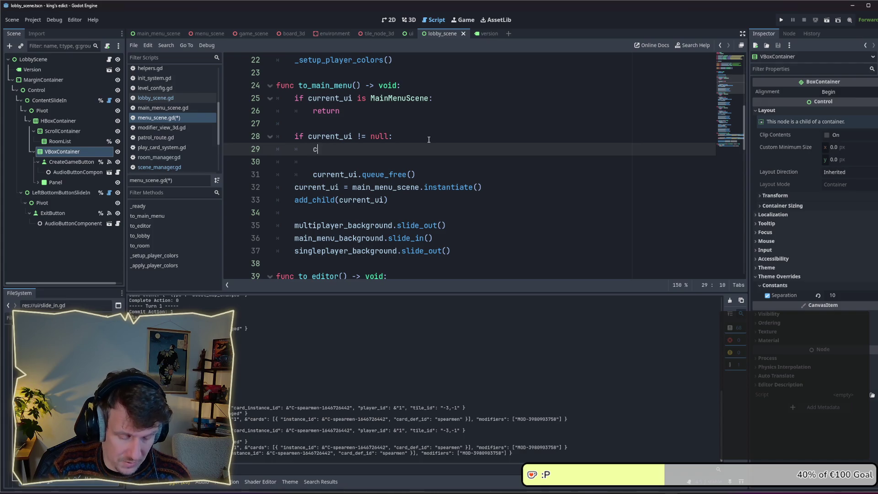
{"action": "type", "text": "urrent_ui.qu"}
{"action": "key", "text": "BackSpace"}
{"action": "key", "text": "BackSpace"}
{"action": "type", "text": "slide"}
{"action": "key", "text": "BackSpace"}
{"action": "key", "text": "BackSpace"}
{"action": "key", "text": "BackSpace"}
{"action": "key", "text": "BackSpace"}
{"action": "key", "text": "BackSpace"}
{"action": "type", "text": "close()"}
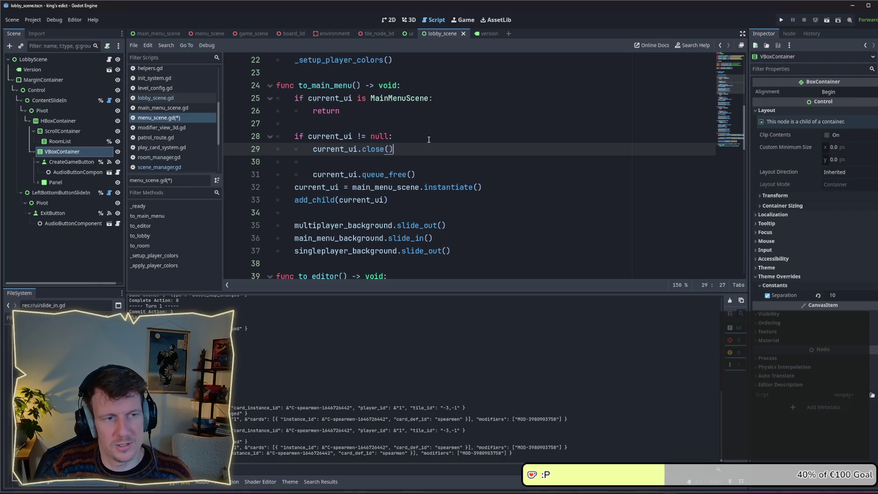
{"action": "key", "text": "Return"}
{"action": "type", "text": "awa"}
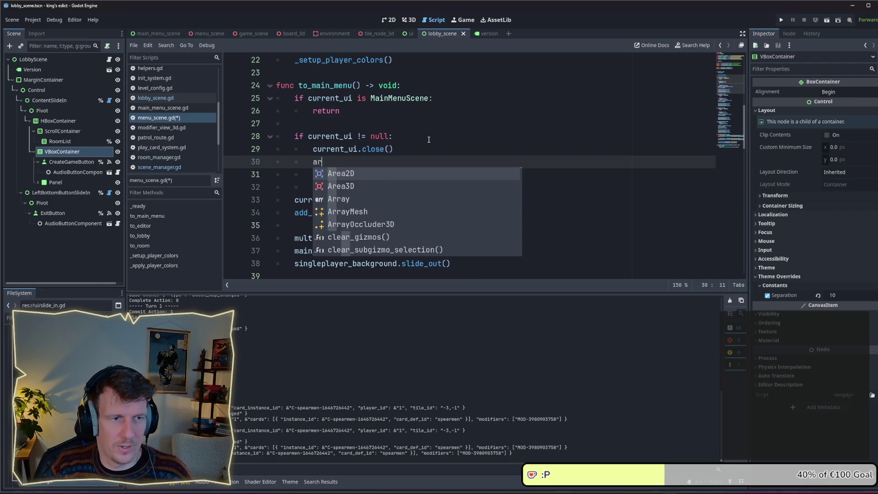
{"action": "type", "text": "it current_ui."}
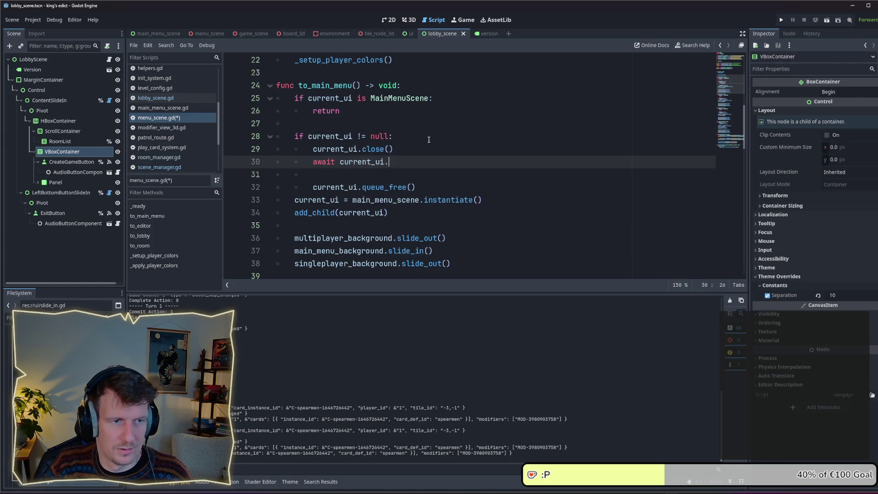
{"action": "type", "text": "finished"}
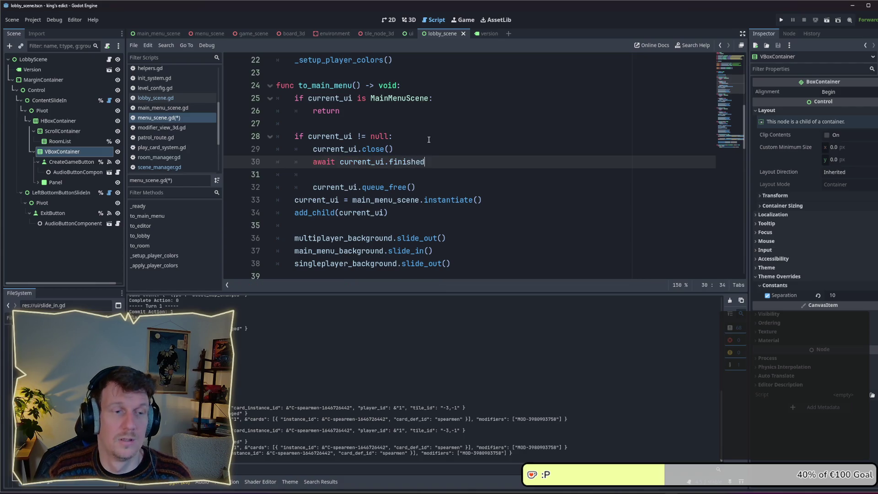
{"action": "key", "text": "Down"}
{"action": "key", "text": "Down"}
{"action": "key", "text": "Up"}
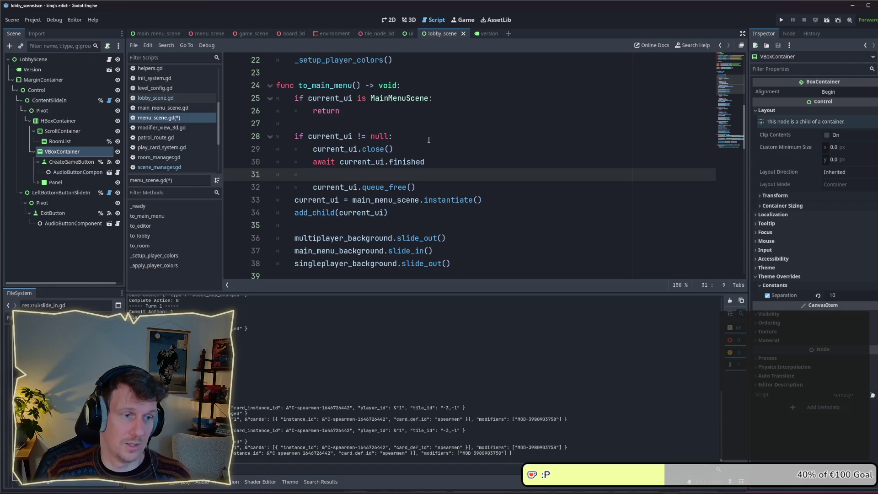
{"action": "key", "text": "BackSpace"}
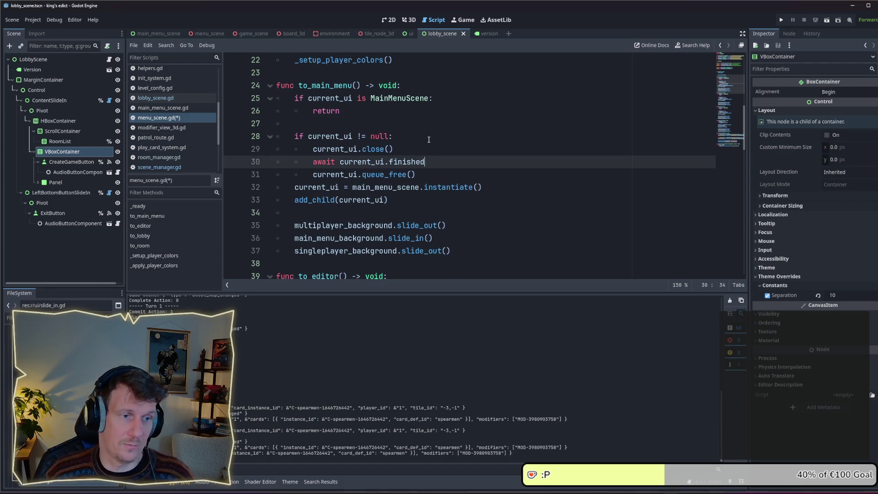
{"action": "key", "text": "Down"}
{"action": "key", "text": "Return"}
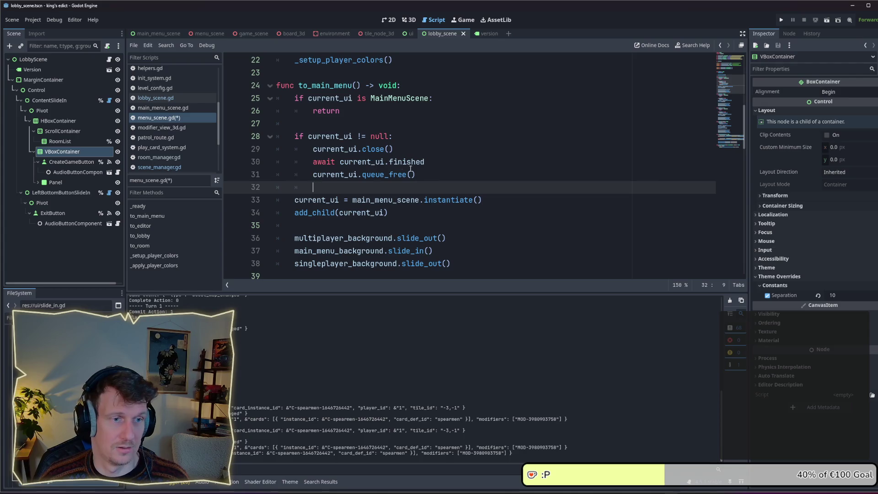
- Save menu_scene.gd and select the close, await and queue_free lines in to_main_menu
{"action": "left_click_drag", "start_coordinate": [388, 213], "coordinate": [275, 200]}
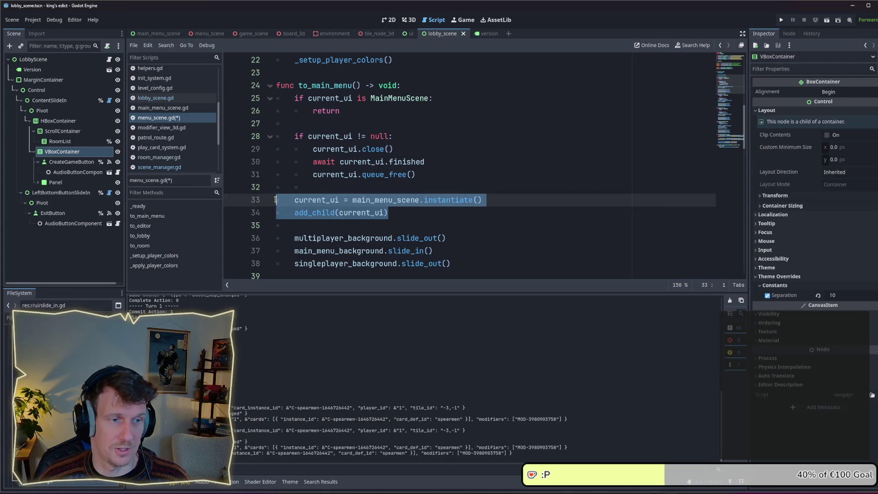
{"action": "left_click", "coordinate": [387, 210]}
{"action": "key", "text": "ctrl+s"}
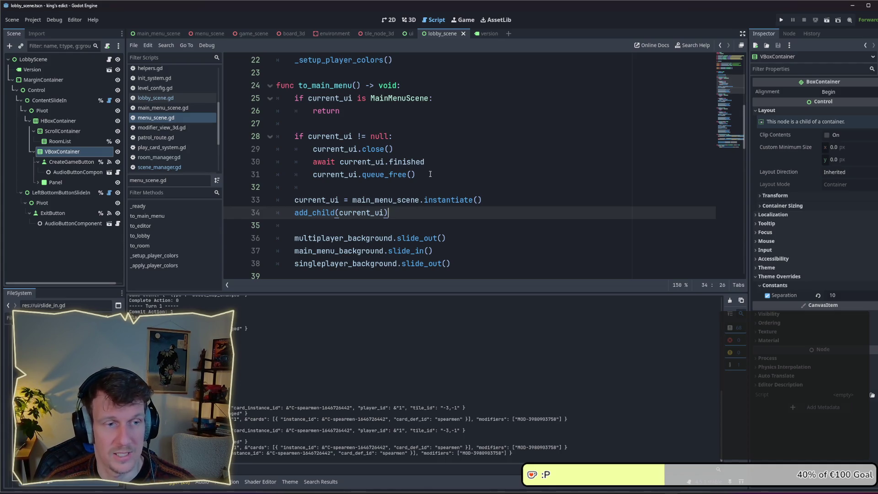
{"action": "left_click_drag", "start_coordinate": [430, 174], "coordinate": [314, 162]}
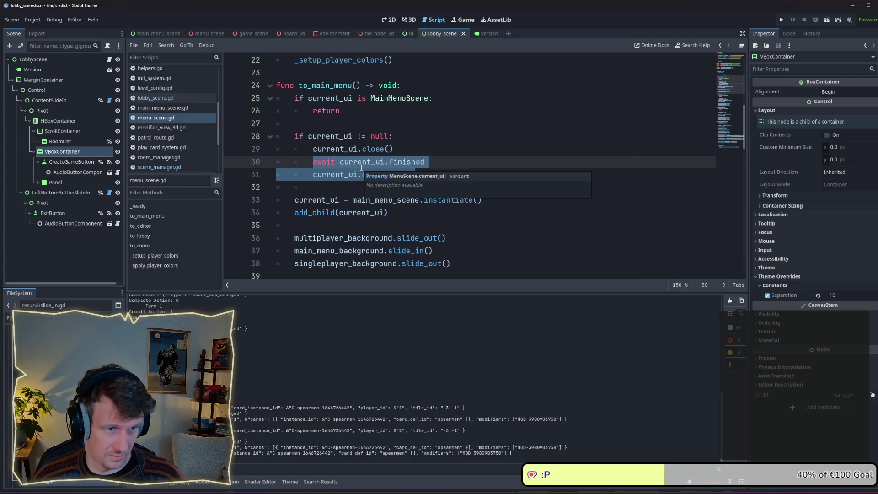
{"action": "left_click_drag", "start_coordinate": [424, 162], "coordinate": [314, 162]}
{"action": "key", "text": "shift+Up"}
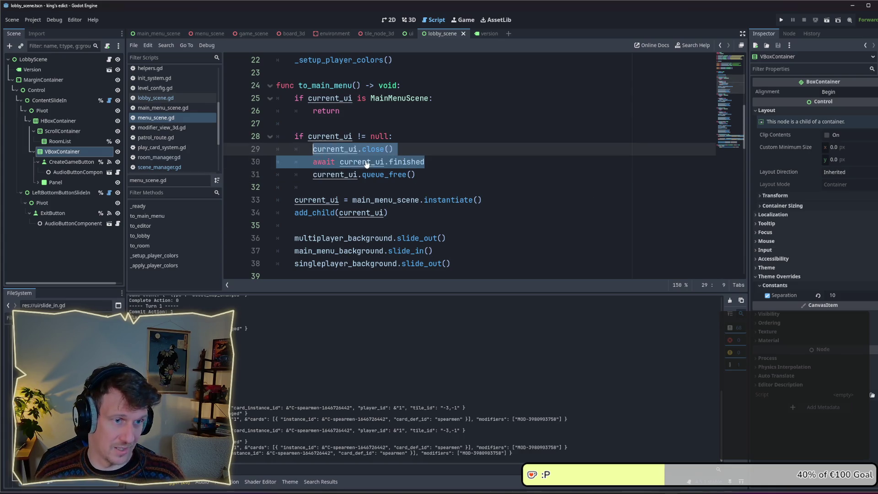
{"action": "scroll", "coordinate": [364, 163], "scroll_direction": "up", "scroll_amount": 3}
{"action": "scroll", "coordinate": [366, 162], "scroll_direction": "down", "scroll_amount": 6}
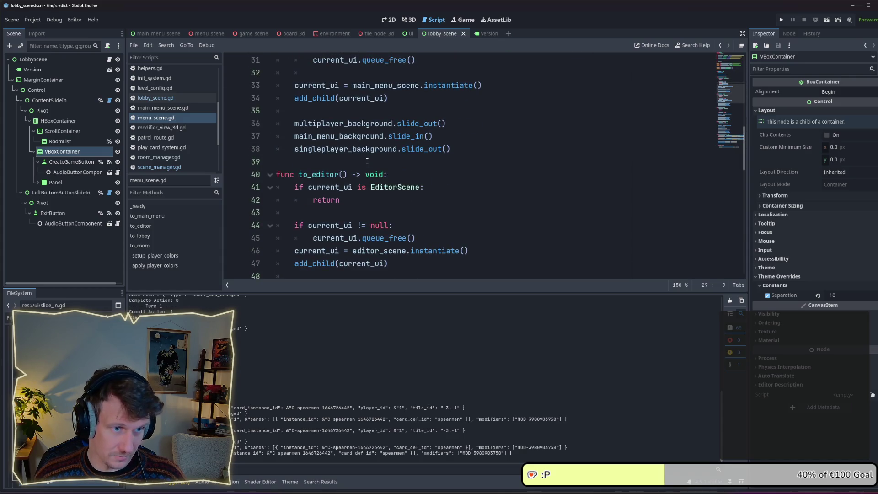
{"action": "scroll", "coordinate": [392, 184], "scroll_direction": "up", "scroll_amount": 3}
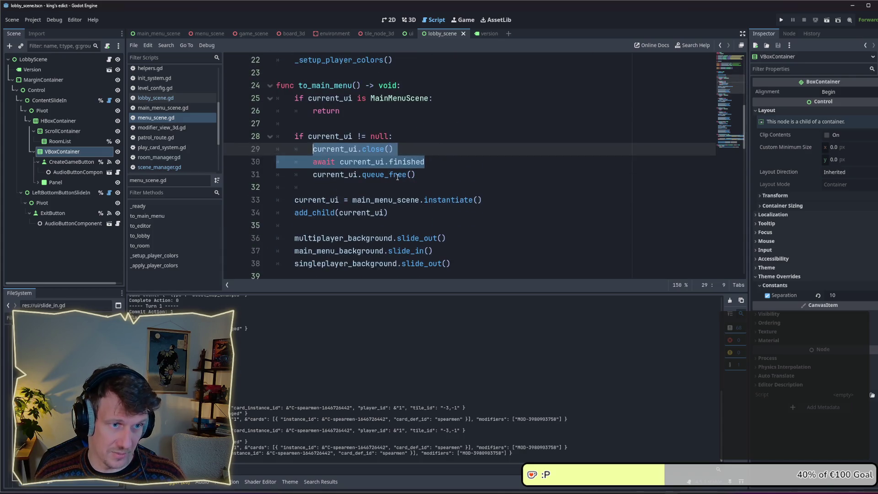
{"action": "left_click", "coordinate": [424, 174]}
{"action": "mouse_move", "coordinate": [424, 175]}
{"action": "left_mouse_down"}
{"action": "mouse_move", "coordinate": [315, 162]}
{"action": "mouse_move", "coordinate": [313, 149]}
{"action": "left_mouse_up"}
{"action": "key", "text": "ctrl+c"}
{"action": "scroll", "coordinate": [356, 164], "scroll_direction": "down", "scroll_amount": 12}
{"action": "scroll", "coordinate": [355, 164], "scroll_direction": "down", "scroll_amount": 6}
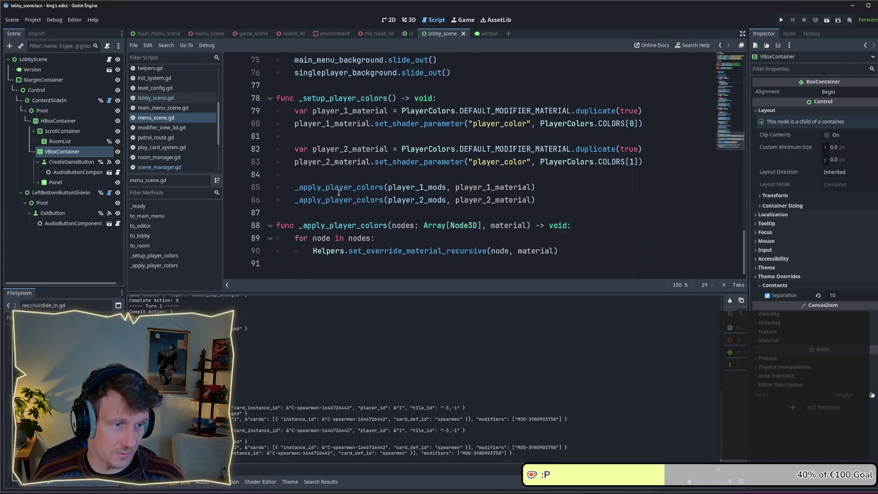
- Add func _close_ui() -> void: at the script's end and paste the close/await/queue_free lines into it
{"action": "left_click", "coordinate": [307, 261]}
{"action": "key", "text": "Return"}
{"action": "type", "text": "f"}
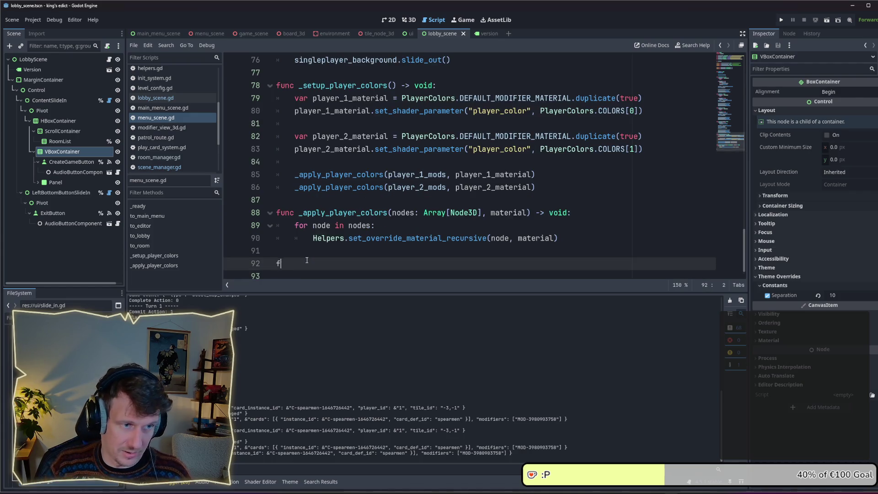
{"action": "type", "text": "unc _cl"}
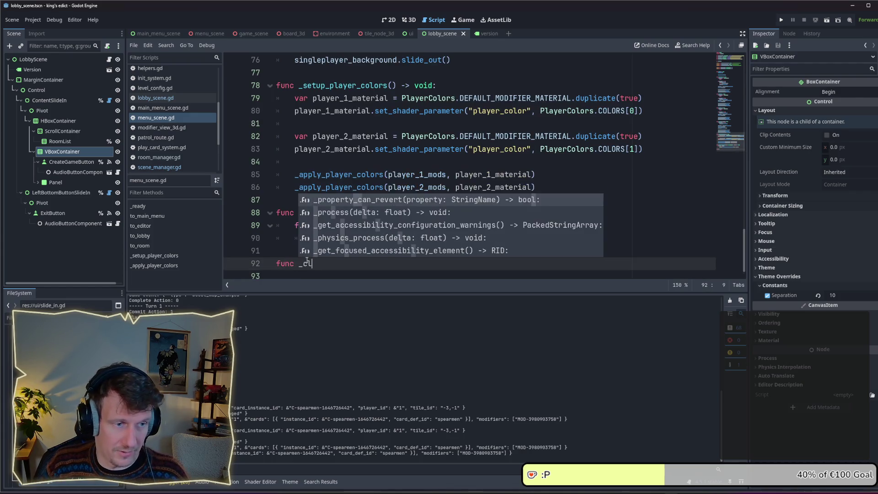
{"action": "type", "text": "ose_ui"}
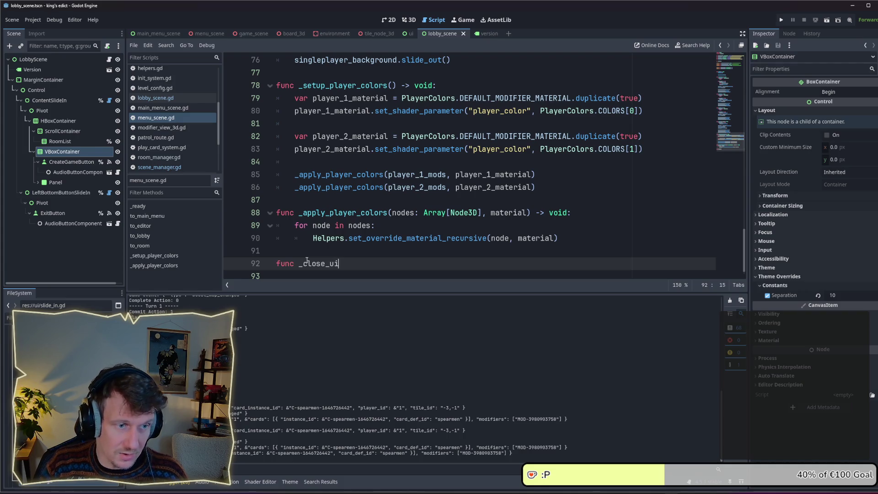
{"action": "type", "text": "() -> "}
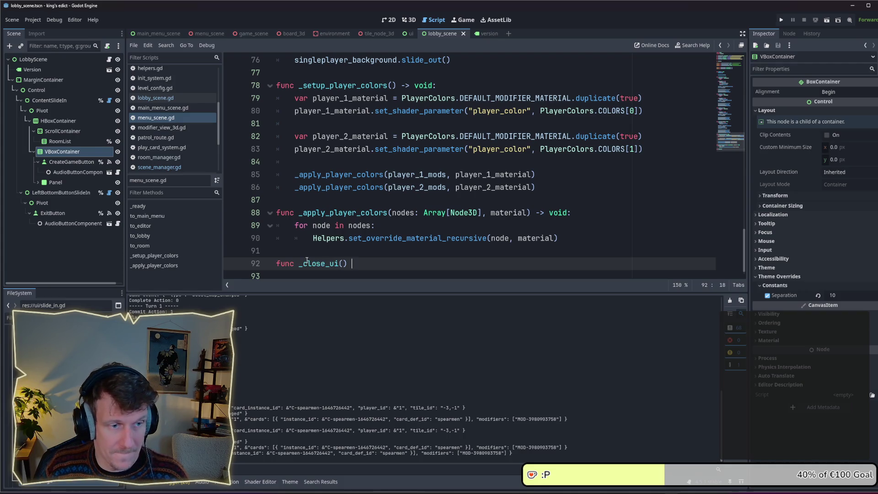
{"action": "type", "text": "void:"}
{"action": "key", "text": "Return"}
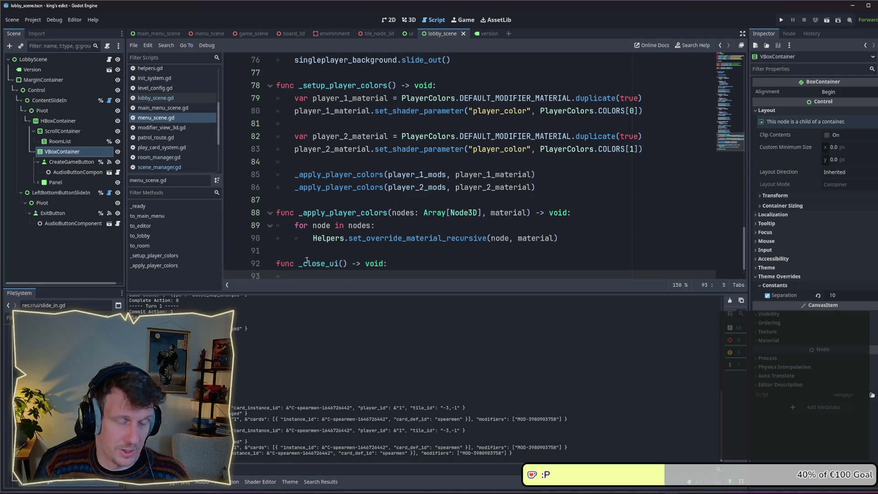
{"action": "key", "text": "ctrl+v"}
- Fix the indentation of the await and queue_free lines inside _close_ui
{"action": "left_click", "coordinate": [307, 261]}
{"action": "key", "text": "BackSpace"}
{"action": "left_click", "coordinate": [312, 263]}
{"action": "key", "text": "BackSpace"}
{"action": "type", "text": "i"}
{"action": "scroll", "coordinate": [319, 265], "scroll_direction": "down", "scroll_amount": 1}
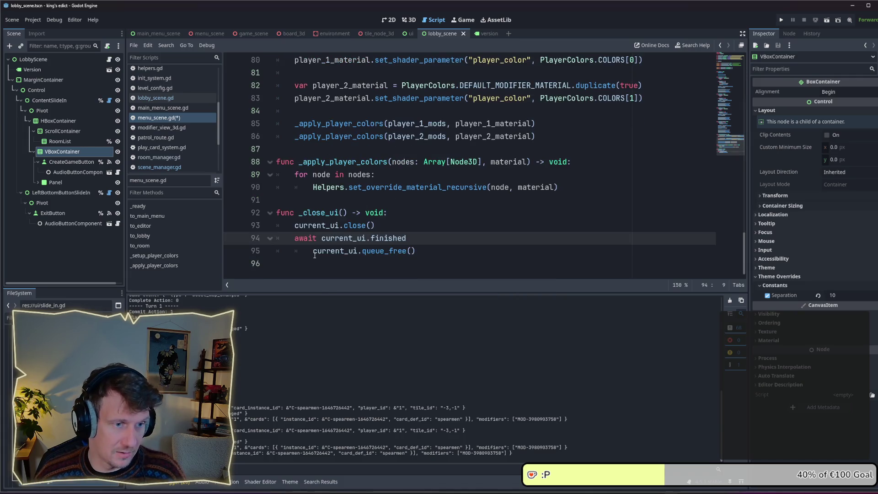
{"action": "key", "text": "Down"}
{"action": "key", "text": "shift+Tab"}
{"action": "left_click", "coordinate": [406, 249]}
- Save menu_scene.gd and highlight the new _close_ui function name
{"action": "key", "text": "ctrl+s"}
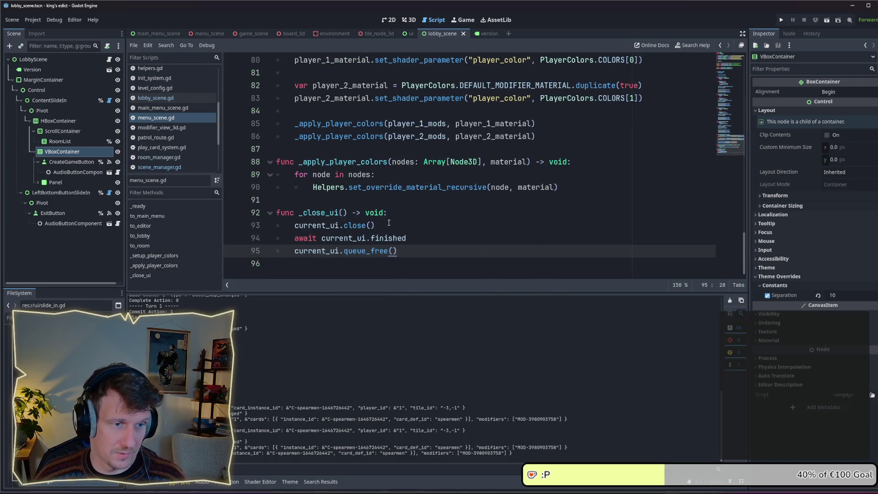
{"action": "key", "text": "Up"}
{"action": "key", "text": "Up"}
{"action": "key", "text": "Up"}
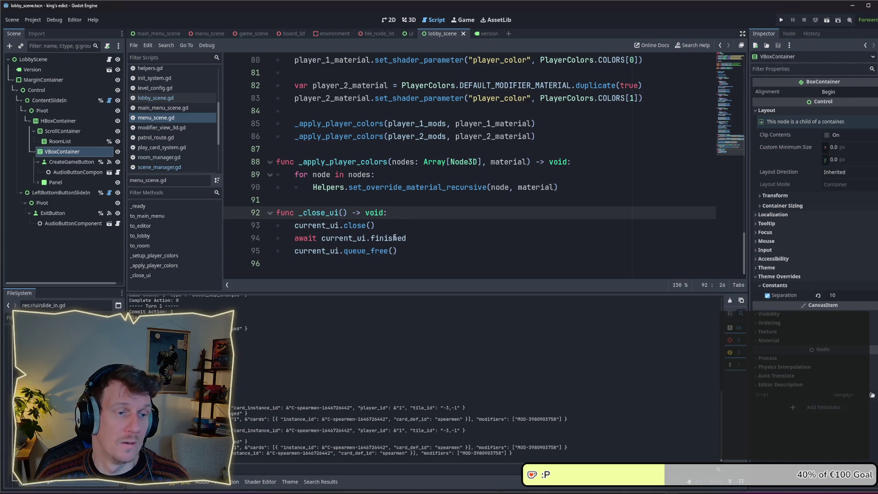
{"action": "double_click", "coordinate": [319, 213]}
{"action": "key", "text": "ctrl+c"}
{"action": "scroll", "coordinate": [348, 215], "scroll_direction": "up", "scroll_amount": 13}
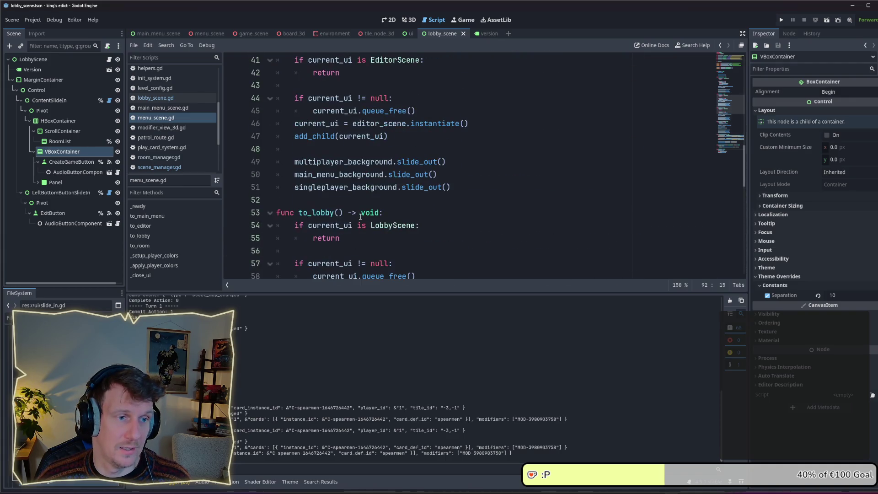
{"action": "scroll", "coordinate": [367, 157], "scroll_direction": "up", "scroll_amount": 3}
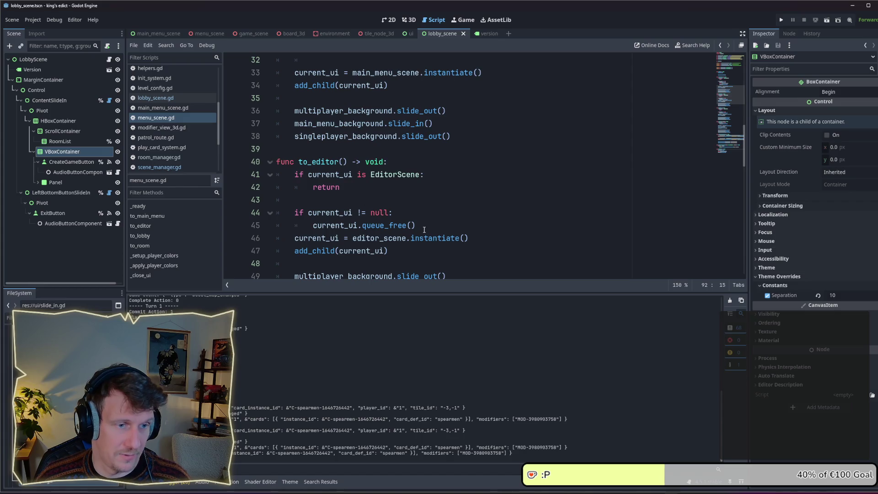
{"action": "scroll", "coordinate": [372, 173], "scroll_direction": "up", "scroll_amount": 4}
- Replace the three closing lines in to_main_menu with await _close_ui()
{"action": "left_click", "coordinate": [435, 198]}
{"action": "mouse_move", "coordinate": [435, 197]}
{"action": "left_mouse_down"}
{"action": "mouse_move", "coordinate": [339, 187]}
{"action": "mouse_move", "coordinate": [313, 174]}
{"action": "left_mouse_up"}
{"action": "key", "text": "ctrl+v"}
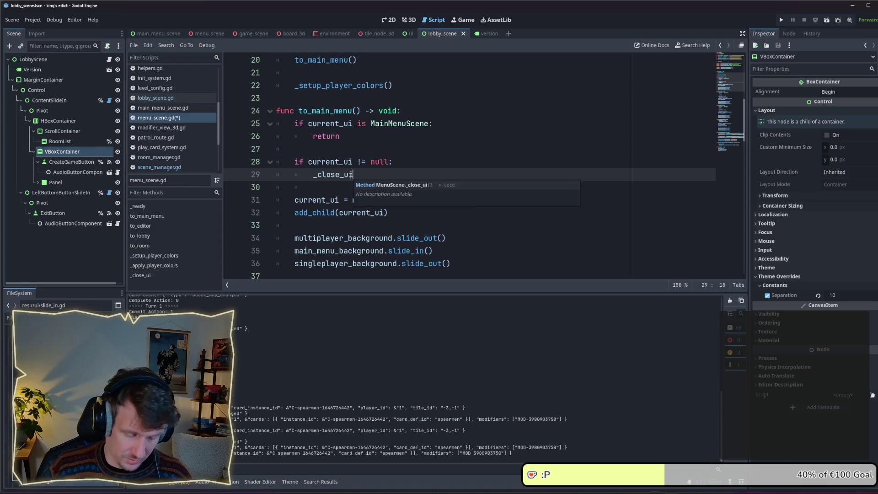
{"action": "key", "text": "ctrl+space"}
{"action": "key", "text": "Escape"}
{"action": "type", "text": "()"}
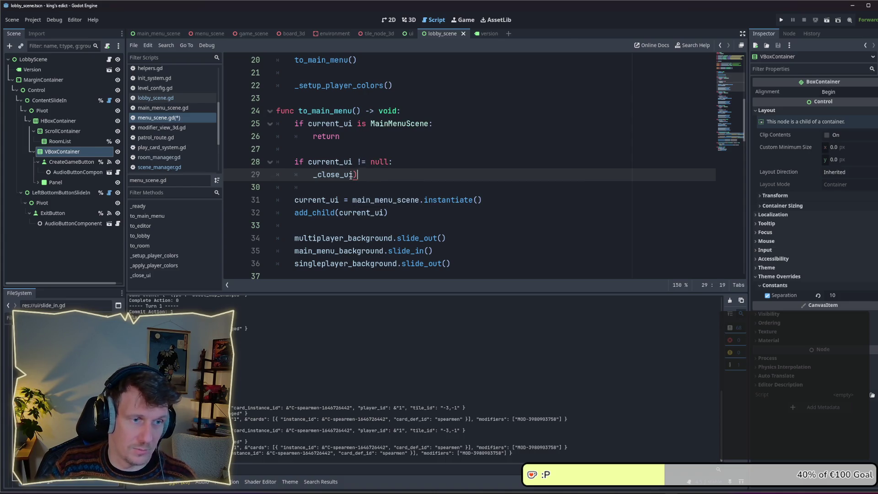
{"action": "key", "text": "Home"}
{"action": "key", "text": "Home"}
{"action": "key", "text": "Home"}
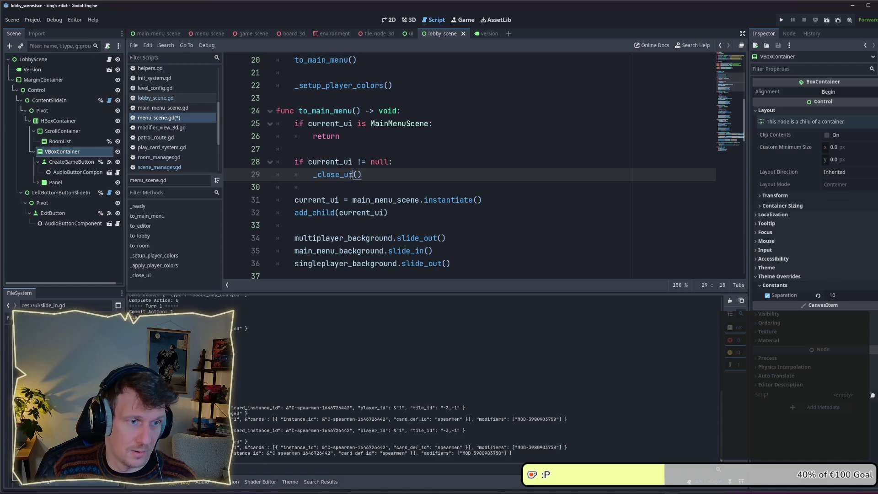
{"action": "type", "text": "await"}
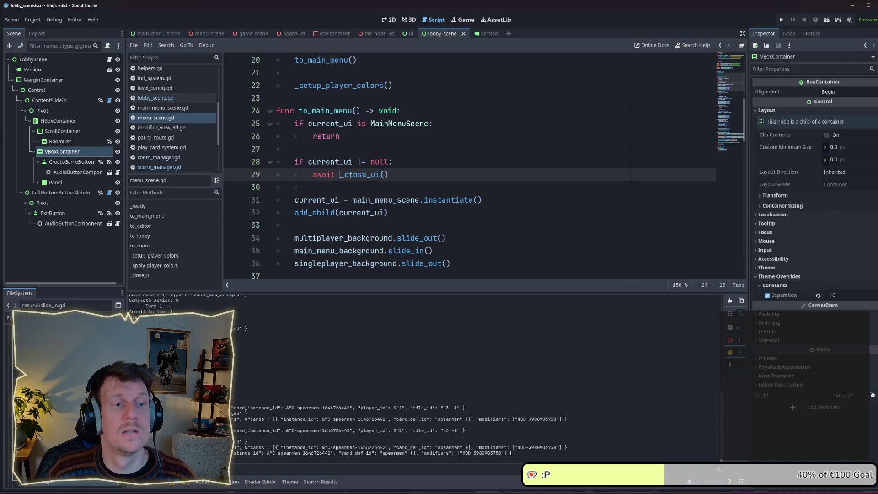
{"action": "left_click_drag", "start_coordinate": [388, 174], "coordinate": [310, 172]}
{"action": "key", "text": "ctrl+c"}
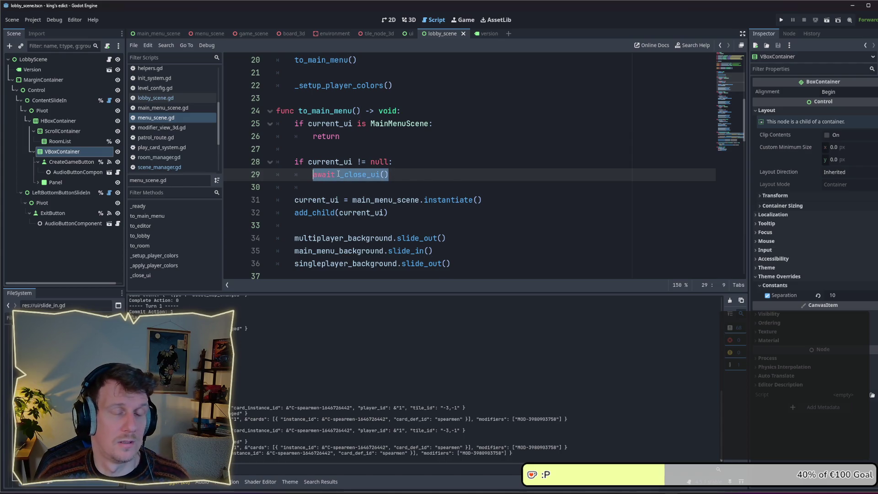
{"action": "left_click", "coordinate": [325, 180]}
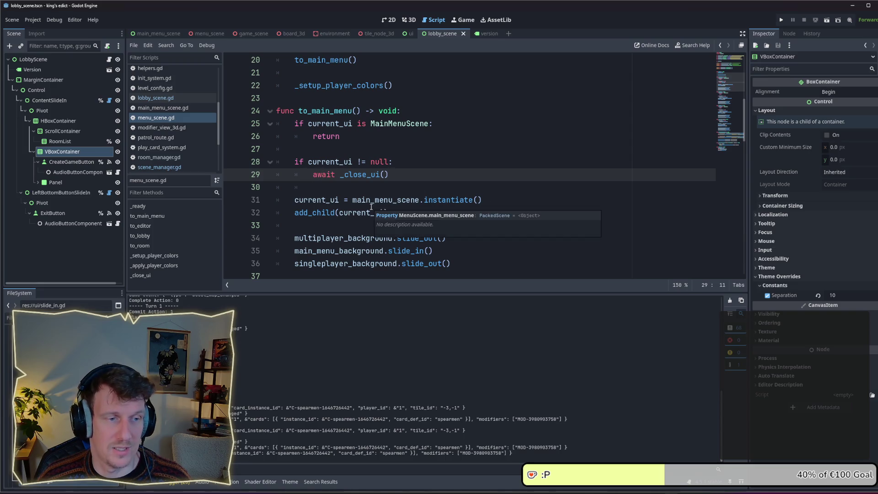
- Replace the queue_free lines in to_lobby and to_room with await _close_ui(), then save
{"action": "scroll", "coordinate": [371, 206], "scroll_direction": "down", "scroll_amount": 3}
{"action": "scroll", "coordinate": [368, 203], "scroll_direction": "down", "scroll_amount": 1}
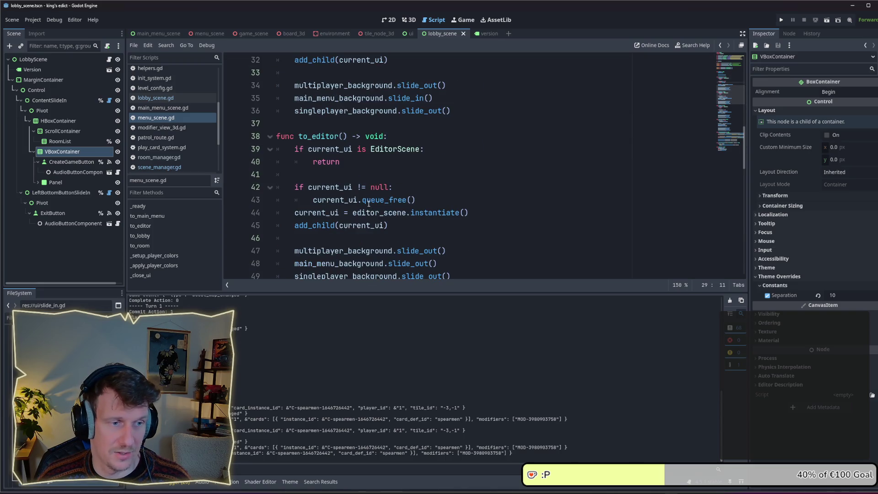
{"action": "left_click", "coordinate": [420, 198]}
{"action": "scroll", "coordinate": [327, 206], "scroll_direction": "down", "scroll_amount": 4}
{"action": "left_click_drag", "start_coordinate": [414, 212], "coordinate": [312, 212]}
{"action": "type", "text": "await _close_ui()"}
{"action": "scroll", "coordinate": [345, 212], "scroll_direction": "down", "scroll_amount": 3}
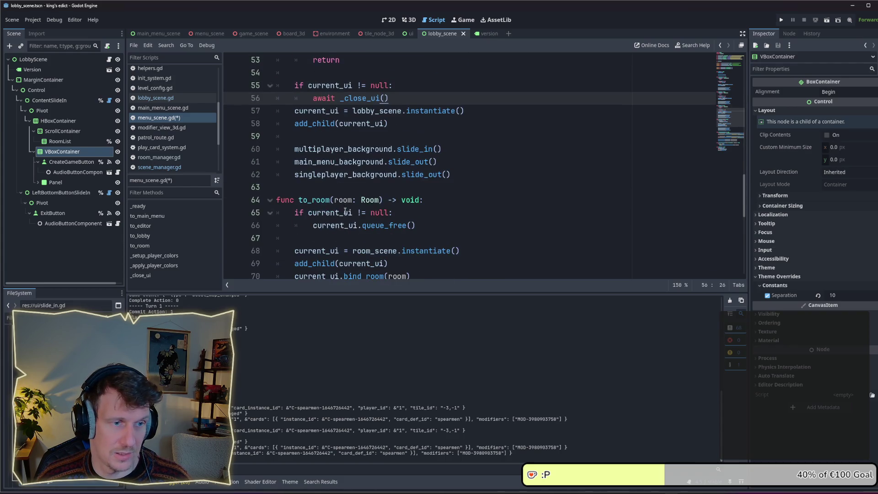
{"action": "scroll", "coordinate": [411, 221], "scroll_direction": "down", "scroll_amount": 1}
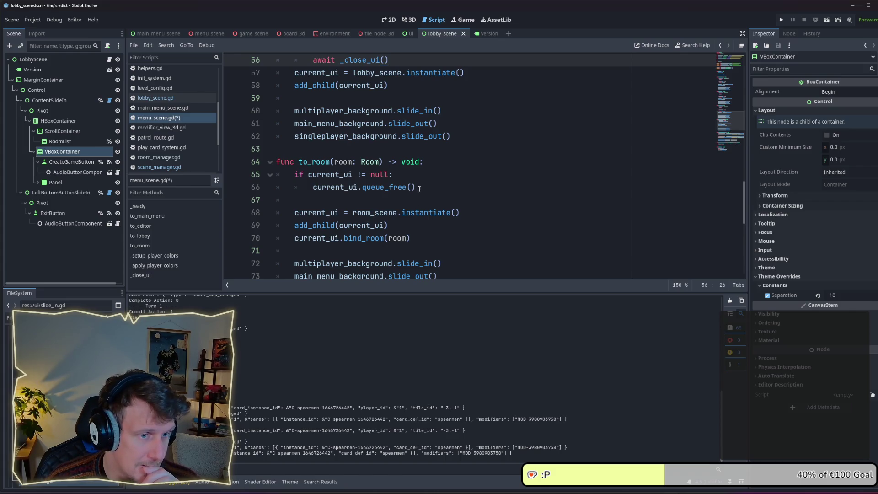
{"action": "left_click_drag", "start_coordinate": [418, 190], "coordinate": [313, 188]}
{"action": "key", "text": "ctrl+v"}
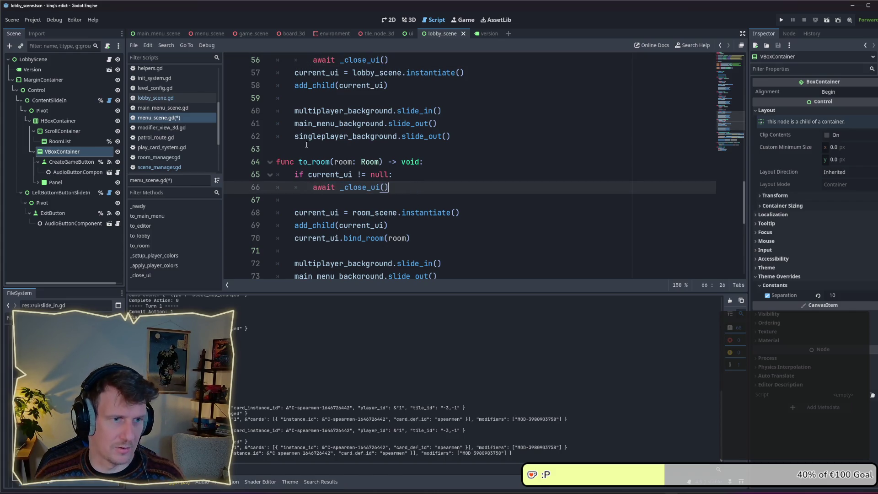
{"action": "key", "text": "ctrl+s"}
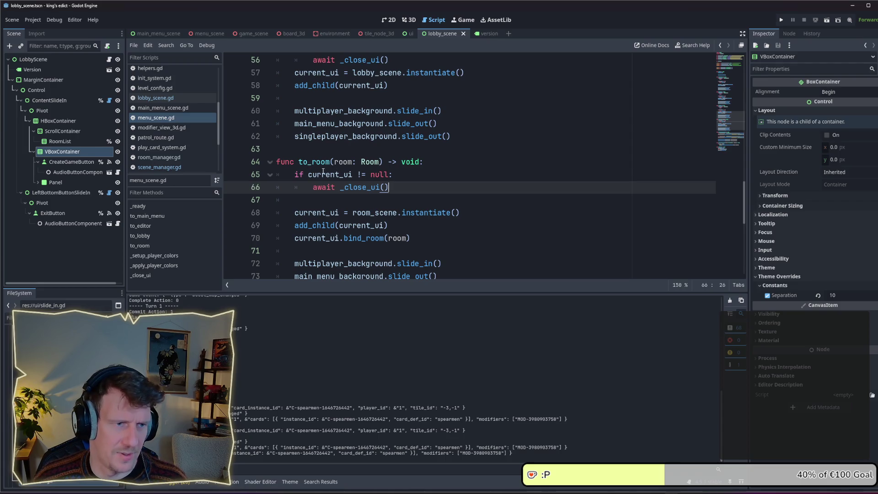
- Scroll down to check that _close_ui closes current_ui, awaits finished, then frees it
{"action": "scroll", "coordinate": [323, 172], "scroll_direction": "down", "scroll_amount": 2}
{"action": "scroll", "coordinate": [396, 172], "scroll_direction": "down", "scroll_amount": 2}
{"action": "scroll", "coordinate": [396, 172], "scroll_direction": "down", "scroll_amount": 3}
{"action": "scroll", "coordinate": [396, 172], "scroll_direction": "up", "scroll_amount": 8}
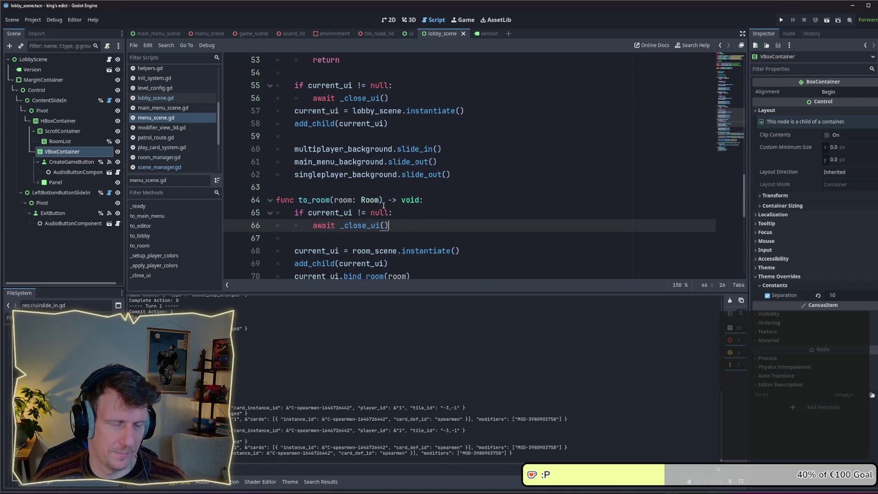
{"action": "scroll", "coordinate": [383, 205], "scroll_direction": "down", "scroll_amount": 1}
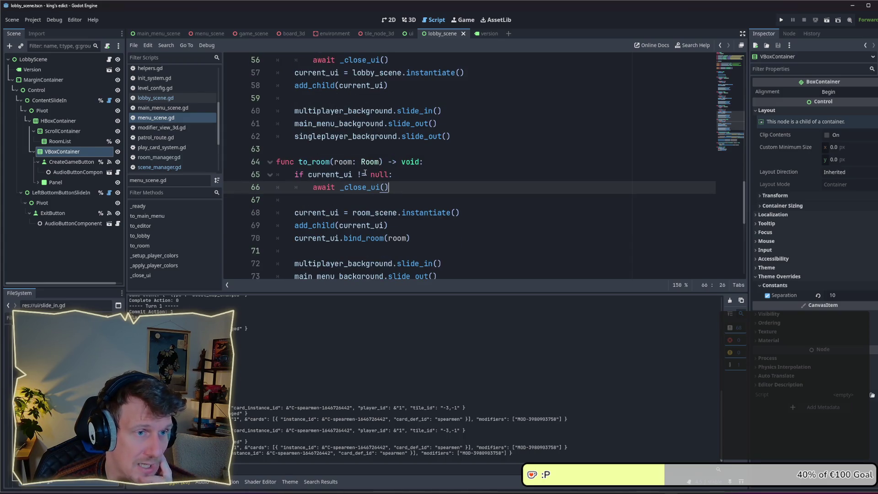
{"action": "scroll", "coordinate": [365, 173], "scroll_direction": "up", "scroll_amount": 2}
{"action": "scroll", "coordinate": [363, 170], "scroll_direction": "down", "scroll_amount": 9}
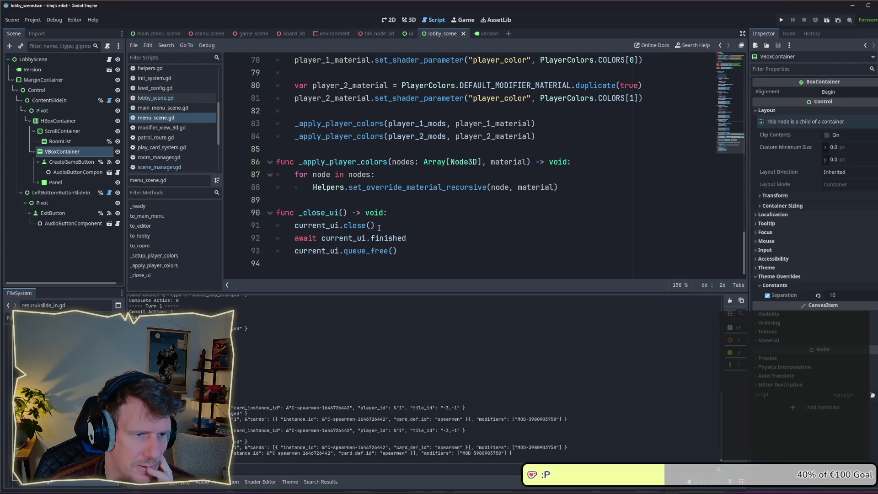
- Review the close() and finished calls in _close_ui, then bring up main_menu_scene.gd
{"action": "left_click", "coordinate": [378, 225]}
{"action": "double_click", "coordinate": [398, 237]}
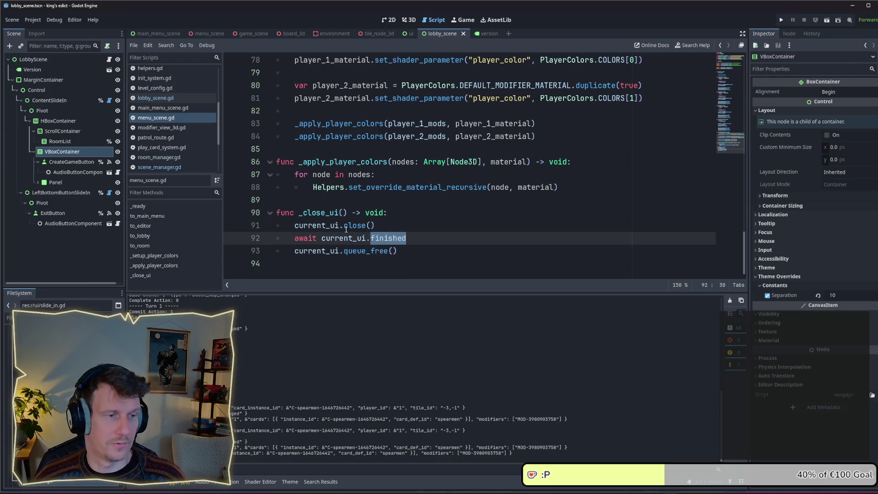
{"action": "left_click", "coordinate": [388, 221]}
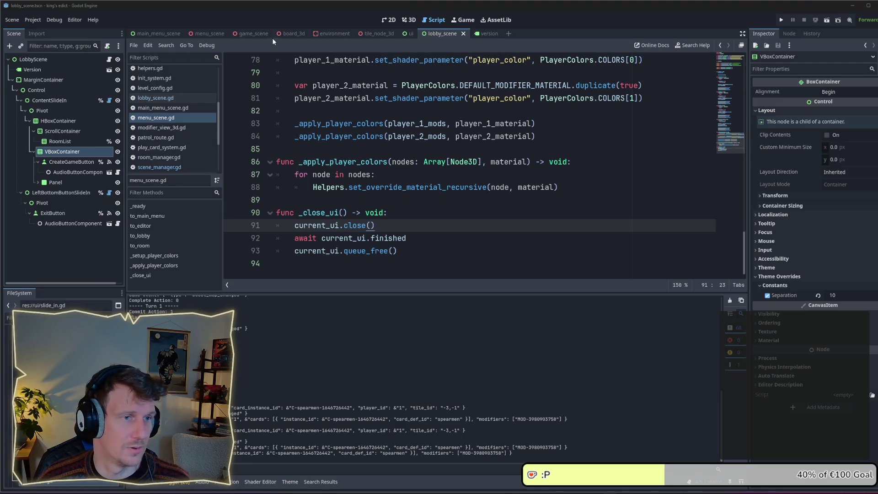
{"action": "left_click", "coordinate": [144, 35]}
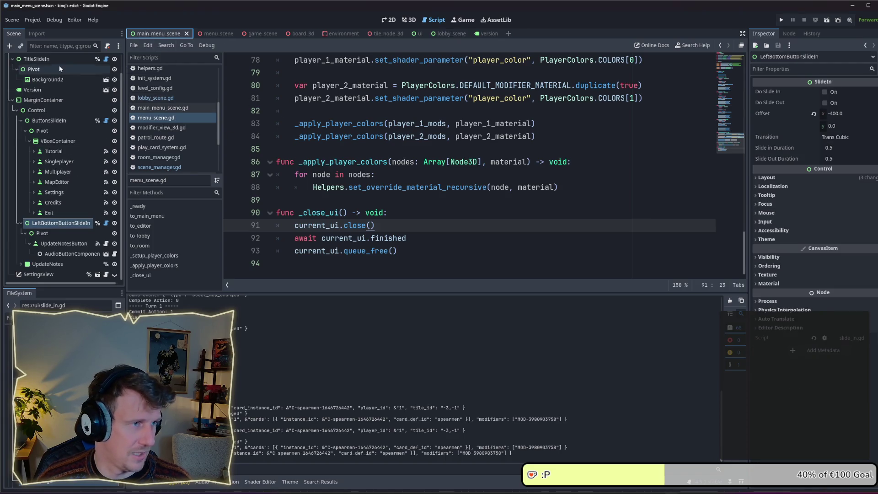
{"action": "scroll", "coordinate": [96, 70], "scroll_direction": "up", "scroll_amount": 2}
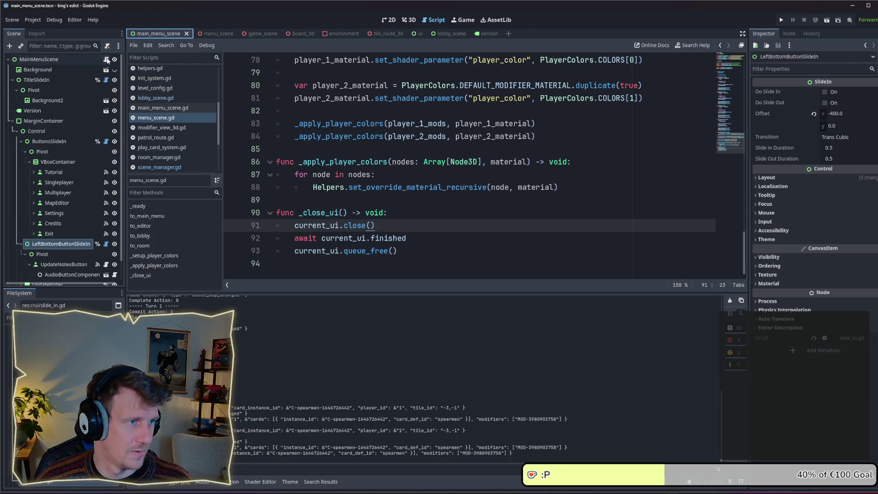
{"action": "left_click", "coordinate": [107, 59]}
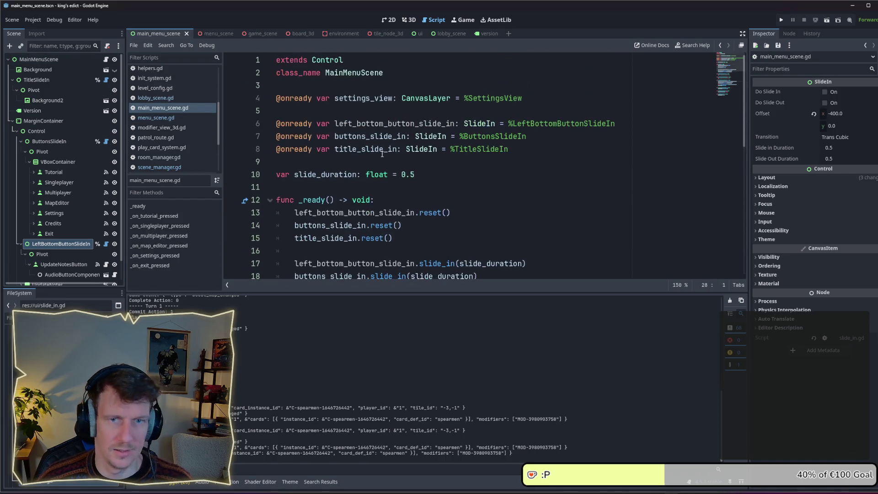
- Add a close() -> void stub containing pass below _ready, with a blank line above _ready
{"action": "scroll", "coordinate": [327, 160], "scroll_direction": "down", "scroll_amount": 5}
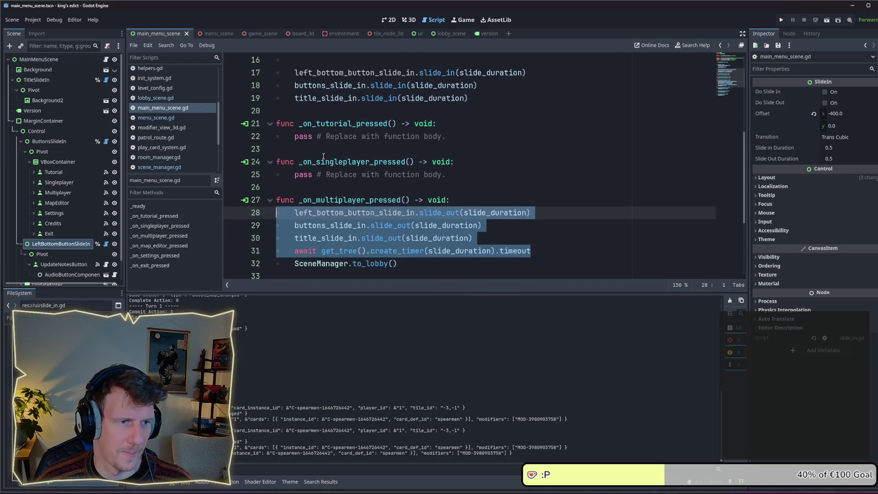
{"action": "scroll", "coordinate": [313, 133], "scroll_direction": "up", "scroll_amount": 4}
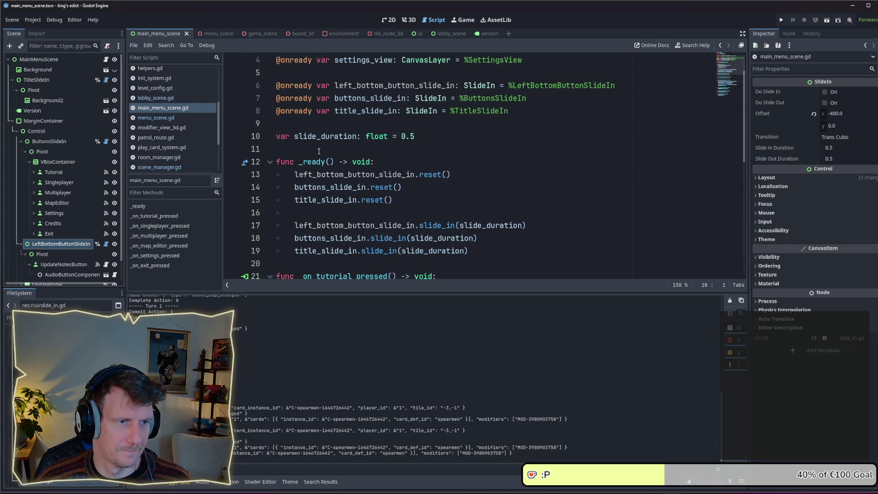
{"action": "scroll", "coordinate": [298, 187], "scroll_direction": "down", "scroll_amount": 2}
{"action": "left_click", "coordinate": [297, 187]}
{"action": "key", "text": "Return"}
{"action": "key", "text": "Return"}
{"action": "key", "text": "Up"}
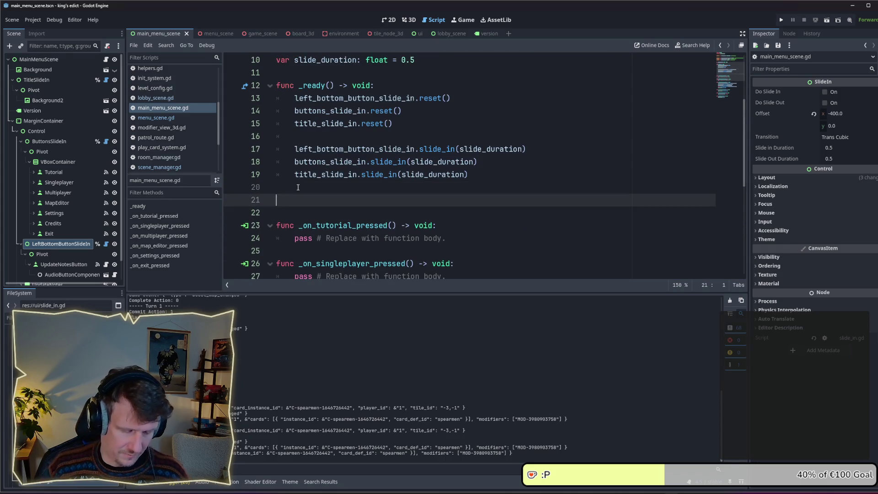
{"action": "type", "text": "func clo"}
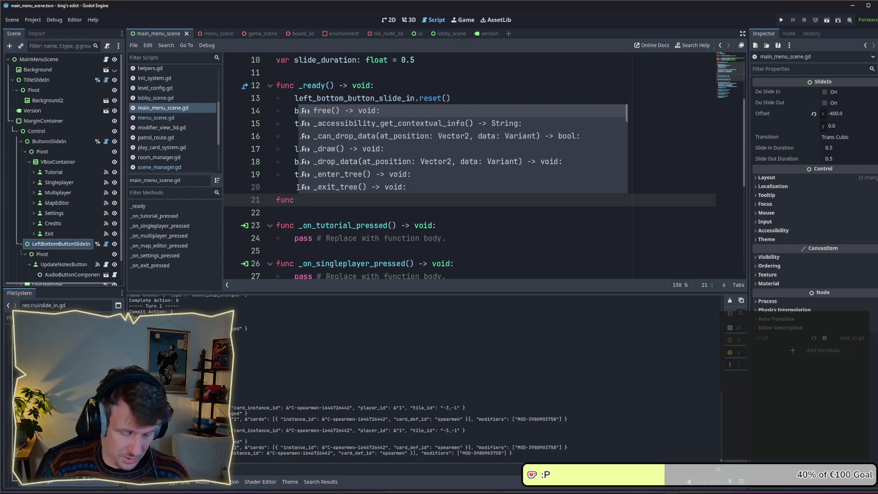
{"action": "type", "text": "se() :"}
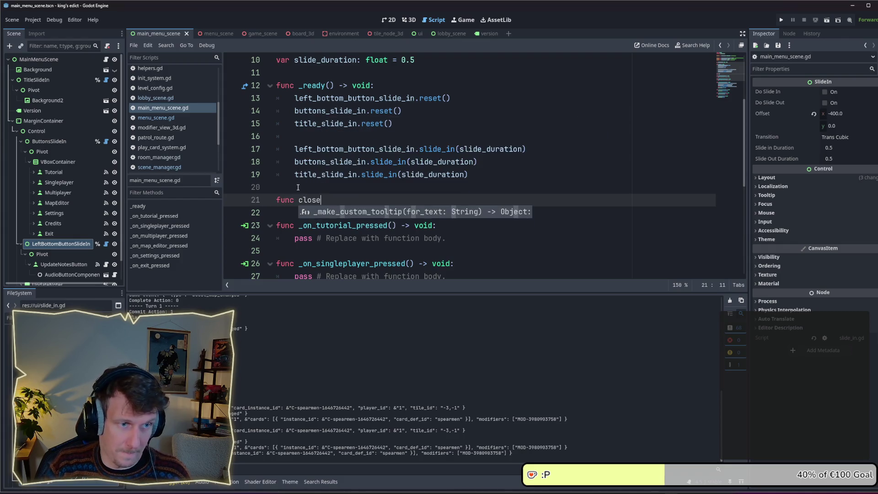
{"action": "key", "text": "BackSpace"}
{"action": "type", "text": "-> void:"}
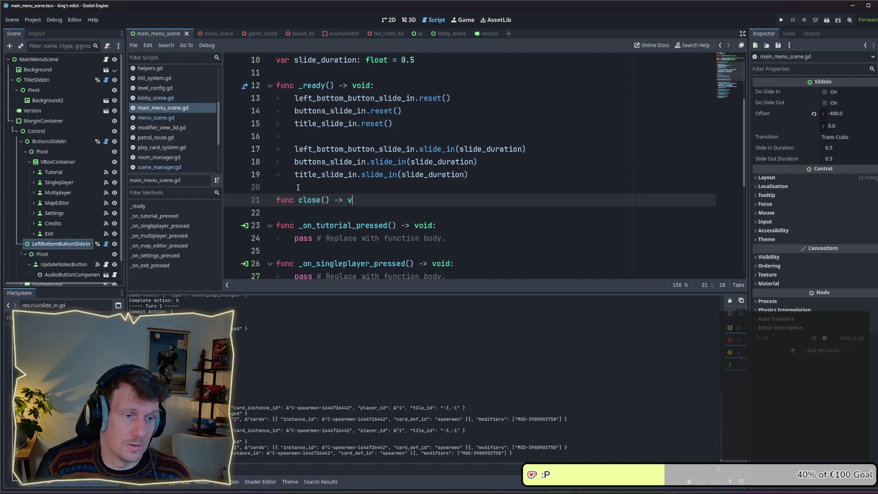
{"action": "key", "text": "Return"}
{"action": "type", "text": "pass"}
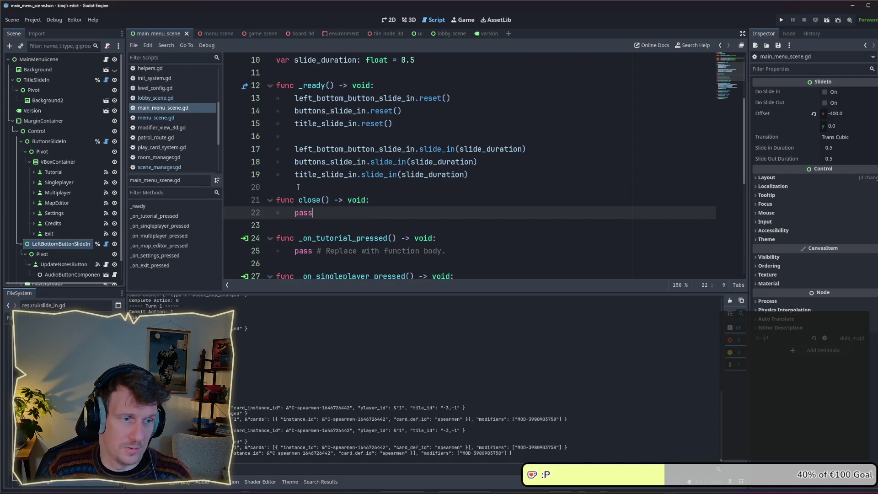
{"action": "key", "text": "Up"}
{"action": "key", "text": "Up"}
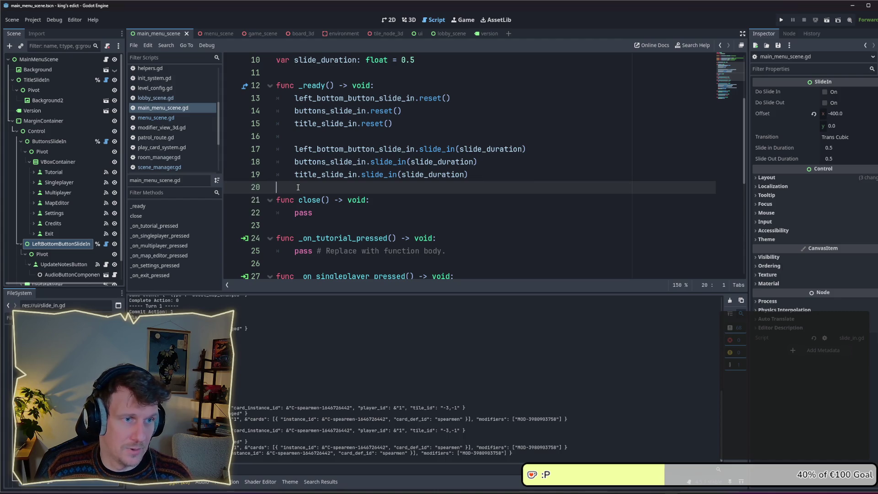
{"action": "key", "text": "Up"}
{"action": "key", "text": "Up"}
{"action": "key", "text": "Up"}
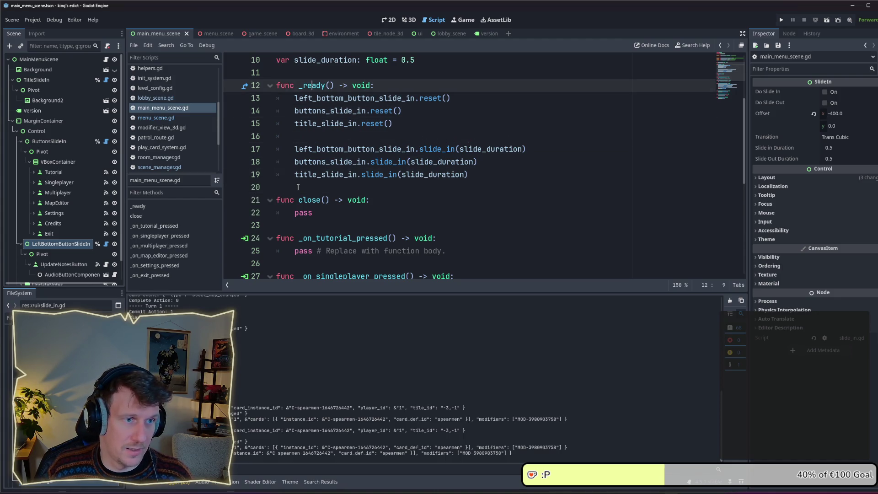
{"action": "key", "text": "Return"}
{"action": "key", "text": "Return"}
{"action": "key", "text": "Up"}
- Declare signal finished above _ready and select the pass placeholder in close()
{"action": "type", "text": "sig"}
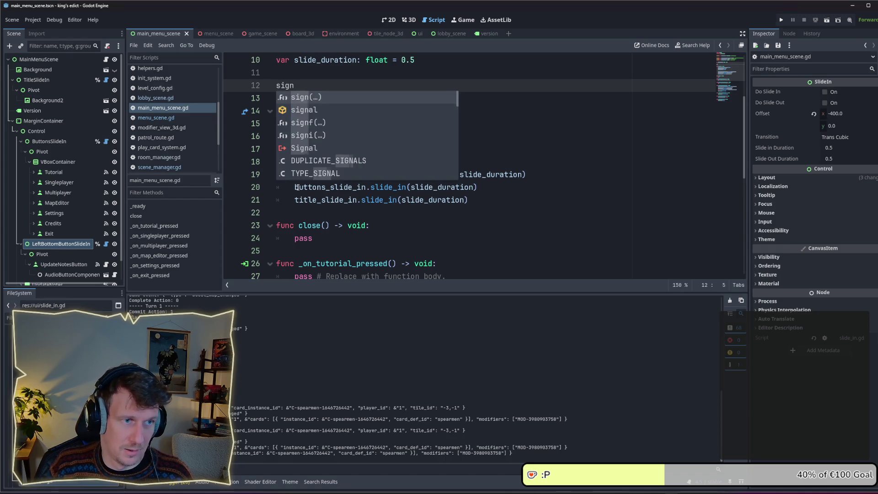
{"action": "type", "text": "nal is"}
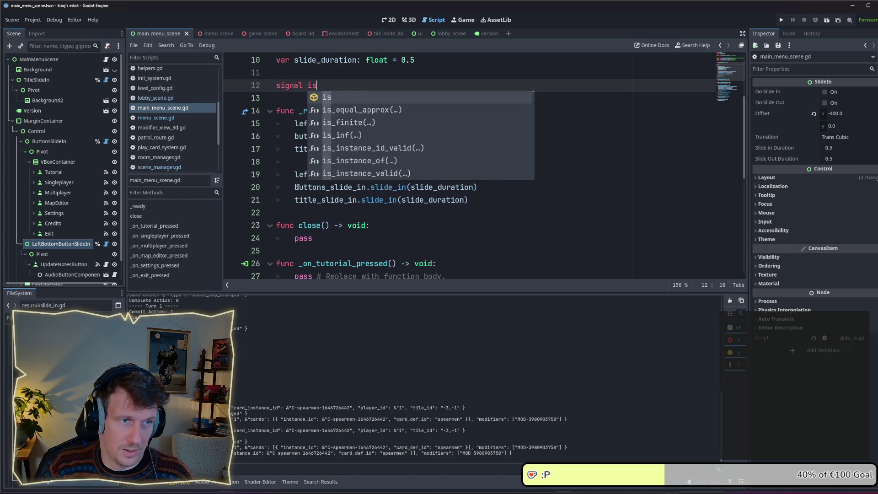
{"action": "key", "text": "Escape"}
{"action": "key", "text": "BackSpace"}
{"action": "key", "text": "BackSpace"}
{"action": "type", "text": "fi"}
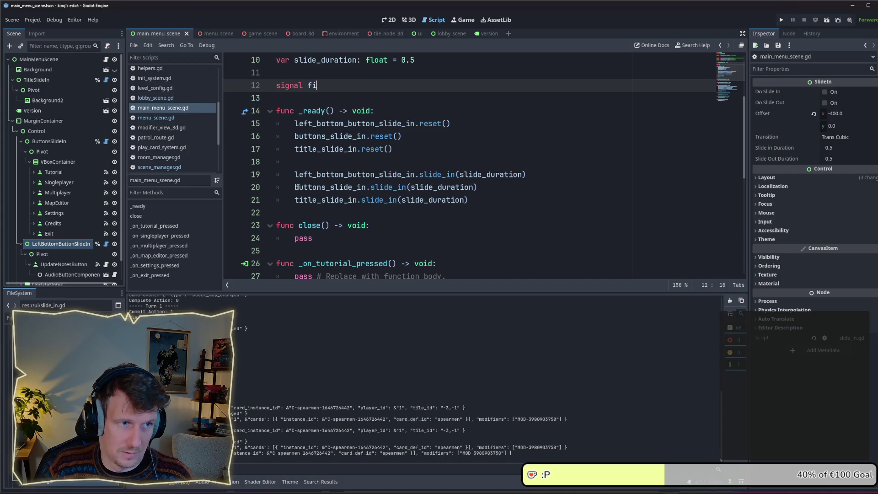
{"action": "key", "text": "BackSpace"}
{"action": "type", "text": "nished"}
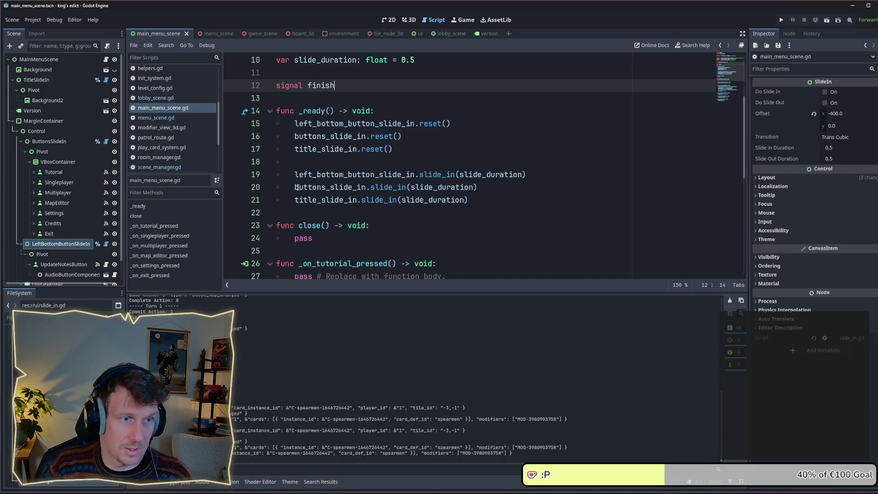
{"action": "scroll", "coordinate": [290, 235], "scroll_direction": "down", "scroll_amount": 2}
{"action": "scroll", "coordinate": [289, 235], "scroll_direction": "down", "scroll_amount": 1}
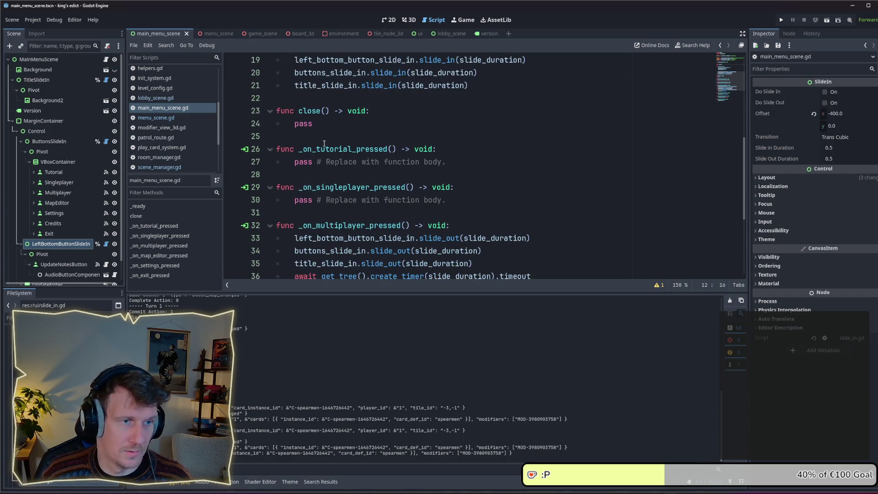
{"action": "double_click", "coordinate": [288, 125]}
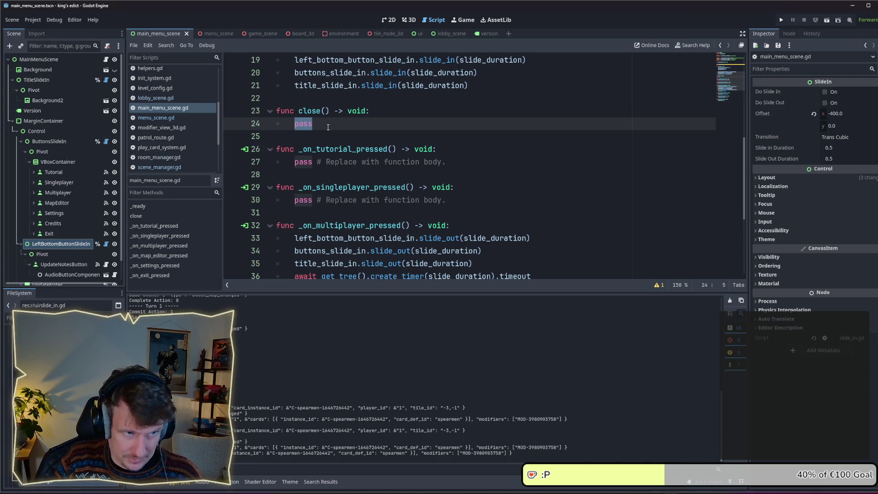
- Make close() await get_tree().process_frame and then emit the signal, and save
{"action": "key", "text": "BackSpace"}
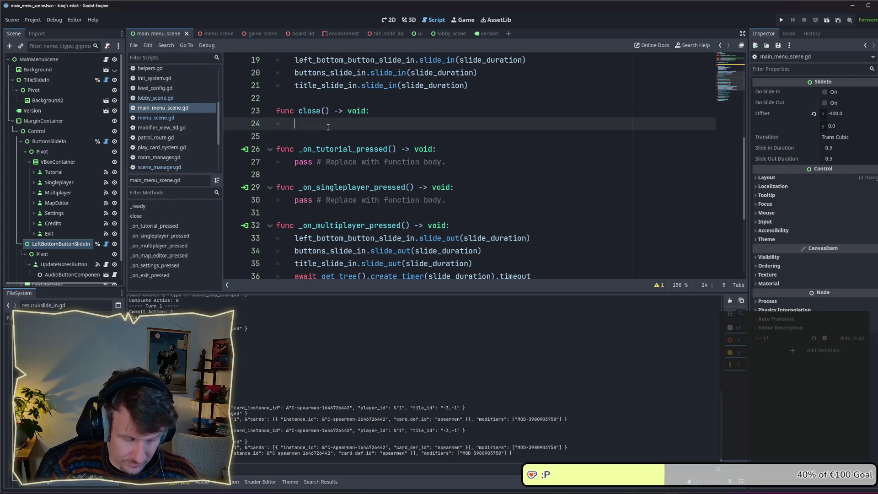
{"action": "type", "text": "await "}
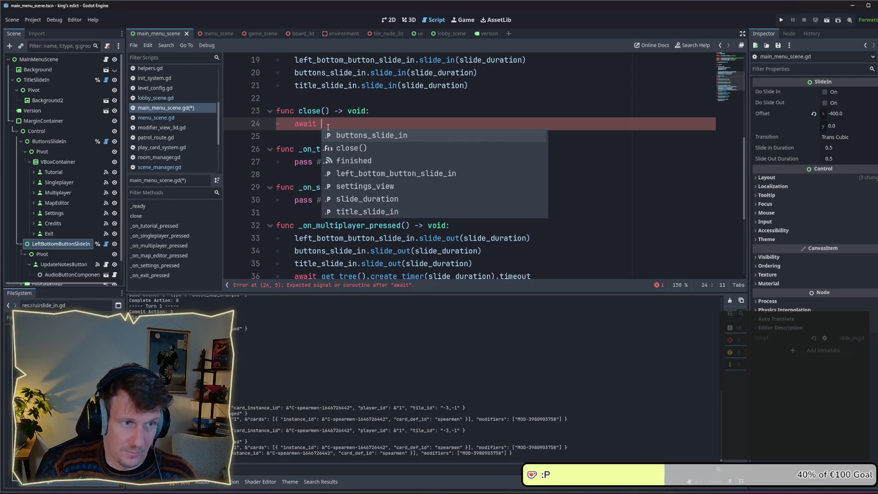
{"action": "type", "text": "get_tree()"}
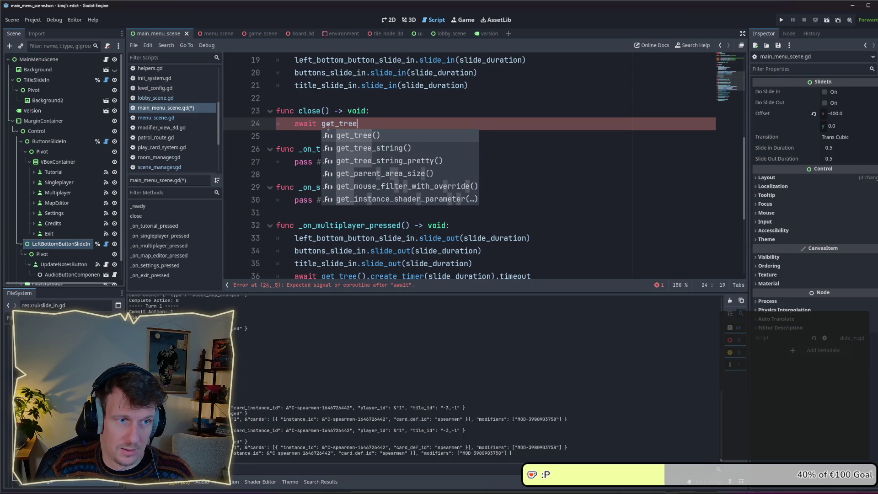
{"action": "key", "text": "Return"}
{"action": "type", "text": ".pr"}
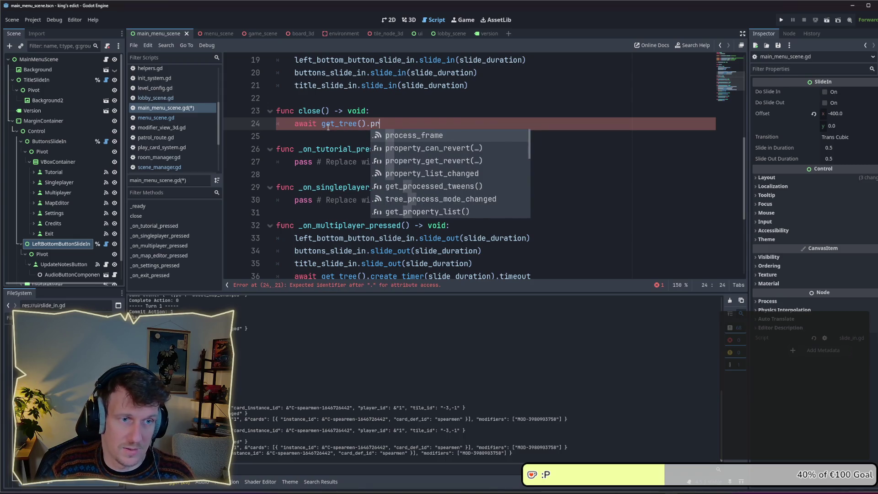
{"action": "key", "text": "Return"}
{"action": "key", "text": "Return"}
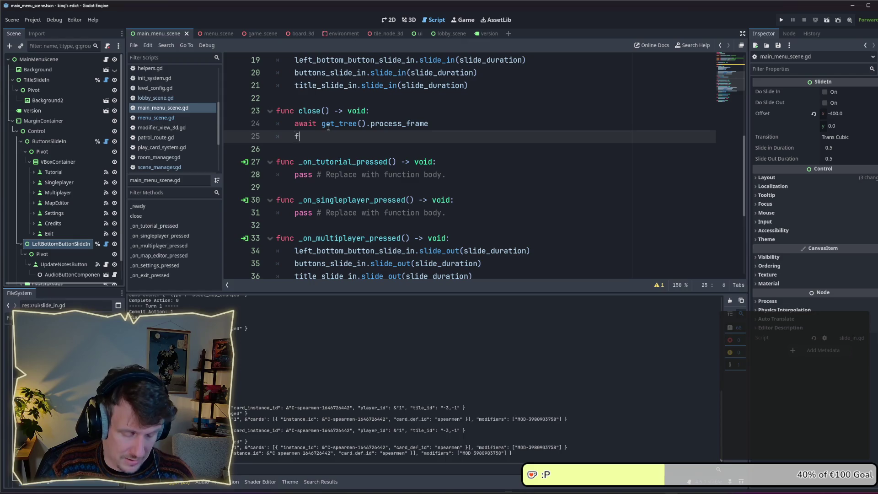
{"action": "type", "text": "finished.closed"}
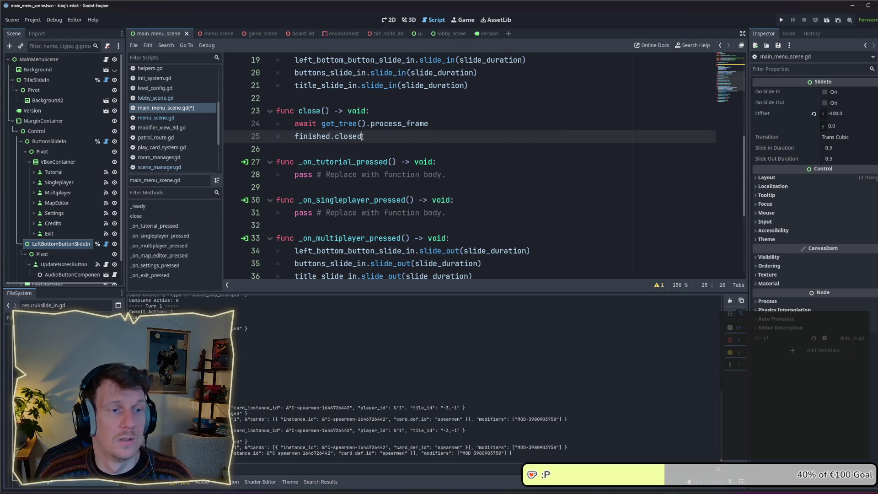
{"action": "key", "text": "BackSpace"}
{"action": "key", "text": "BackSpace"}
{"action": "key", "text": "BackSpace"}
{"action": "key", "text": "BackSpace"}
{"action": "key", "text": "BackSpace"}
{"action": "key", "text": "BackSpace"}
{"action": "type", "text": "emit"}
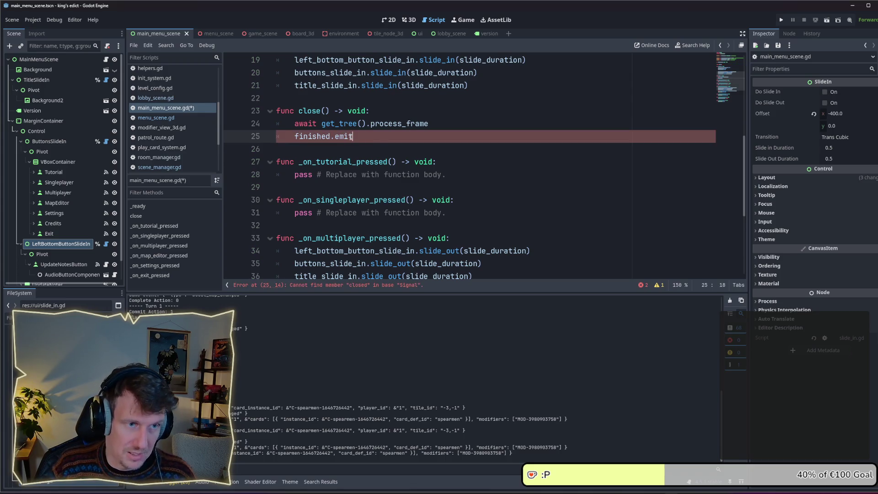
{"action": "key", "text": "Return"}
{"action": "key", "text": "ctrl+s"}
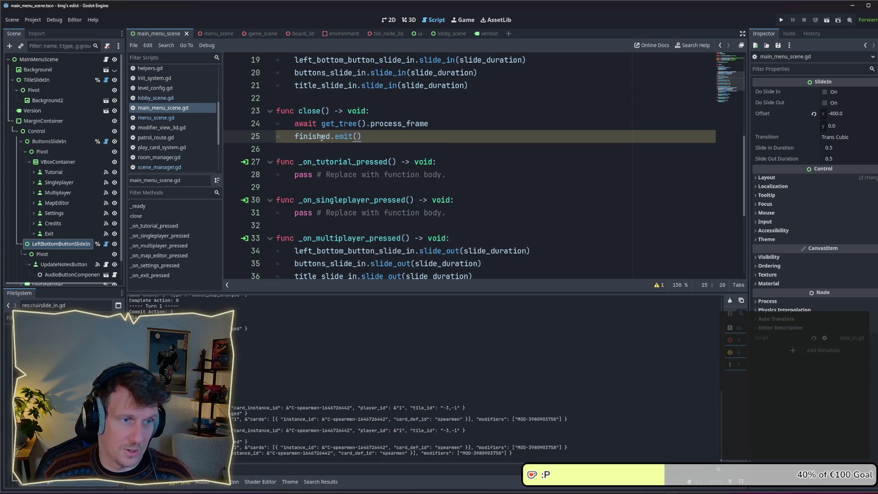
- Change the emitted signal to closed, save, and switch back to menu_scene.gd
{"action": "double_click", "coordinate": [320, 137]}
{"action": "type", "text": "closed"}
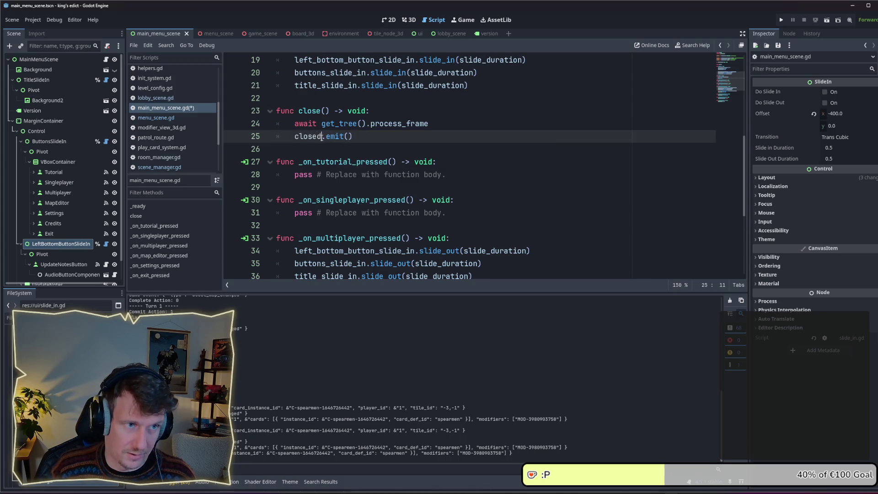
{"action": "scroll", "coordinate": [319, 137], "scroll_direction": "up", "scroll_amount": 5}
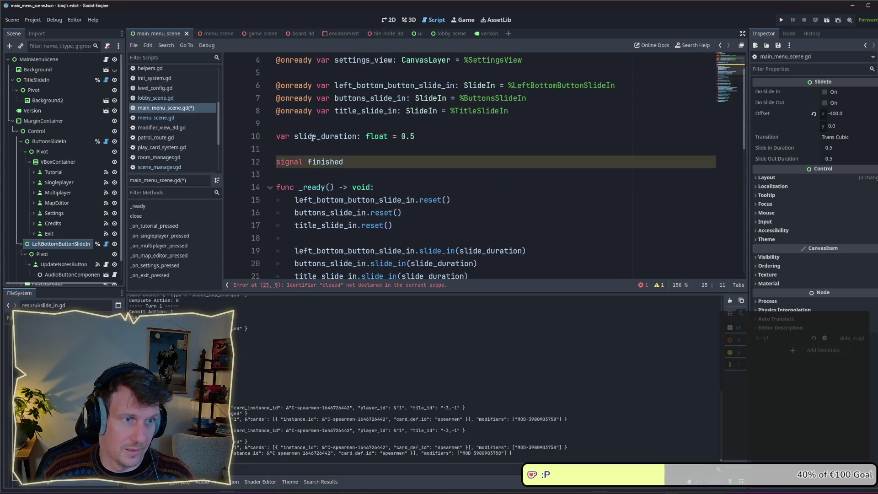
{"action": "double_click", "coordinate": [325, 161]}
{"action": "type", "text": "closed"}
{"action": "key", "text": "ctrl+s"}
{"action": "left_click", "coordinate": [155, 118]}
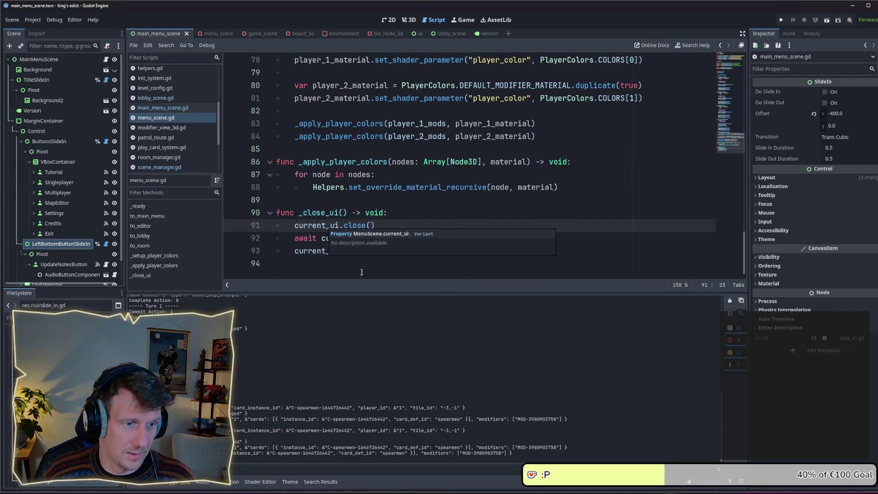
- Change line 92 of _close_ui to await current_ui.closed
{"action": "left_click", "coordinate": [320, 251]}
{"action": "left_click", "coordinate": [351, 240]}
{"action": "double_click", "coordinate": [351, 238]}
{"action": "type", "text": "closed.finished"}
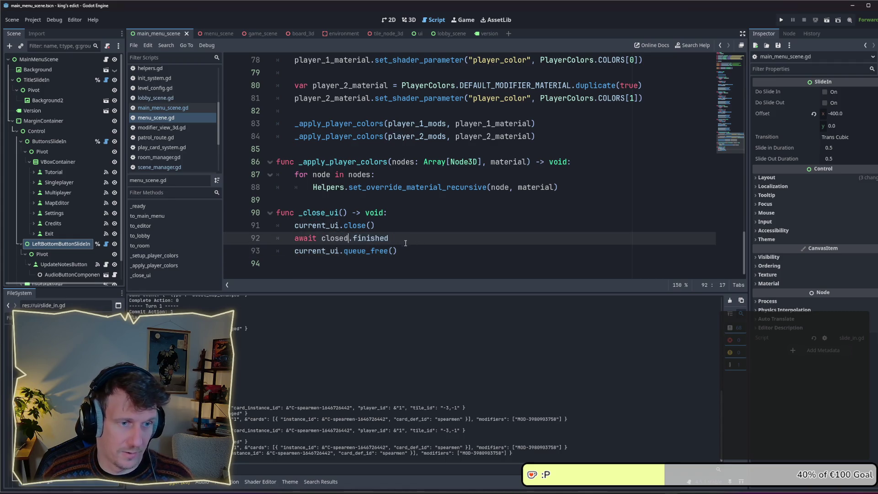
{"action": "key", "text": "ctrl+shift+Left"}
{"action": "type", "text": "current_ui"}
{"action": "double_click", "coordinate": [385, 239]}
{"action": "type", "text": "closed"}
{"action": "key", "text": "Up"}
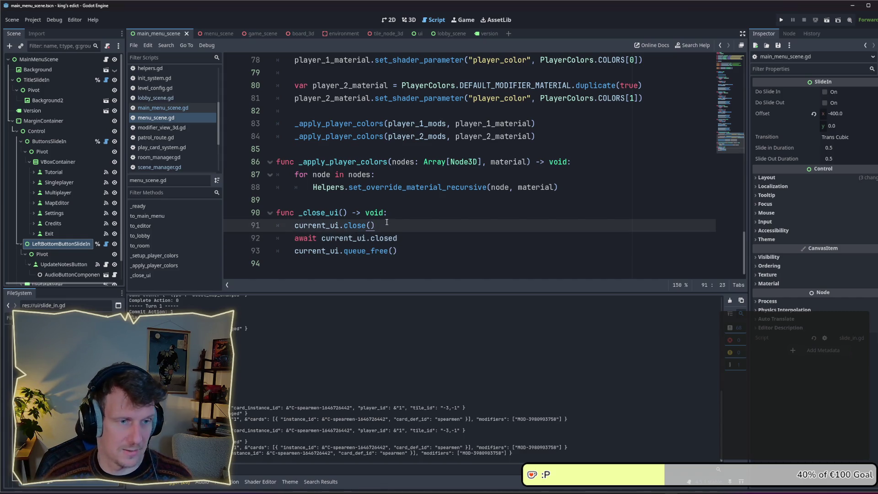
- Return to main_menu_scene.gd with the caret after closed.emit() in close()
{"action": "left_click", "coordinate": [169, 111]}
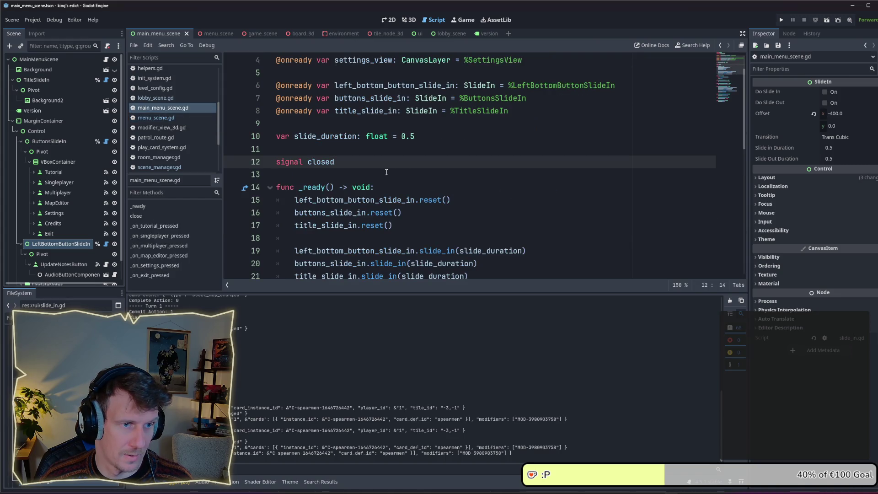
{"action": "scroll", "coordinate": [386, 172], "scroll_direction": "down", "scroll_amount": 5}
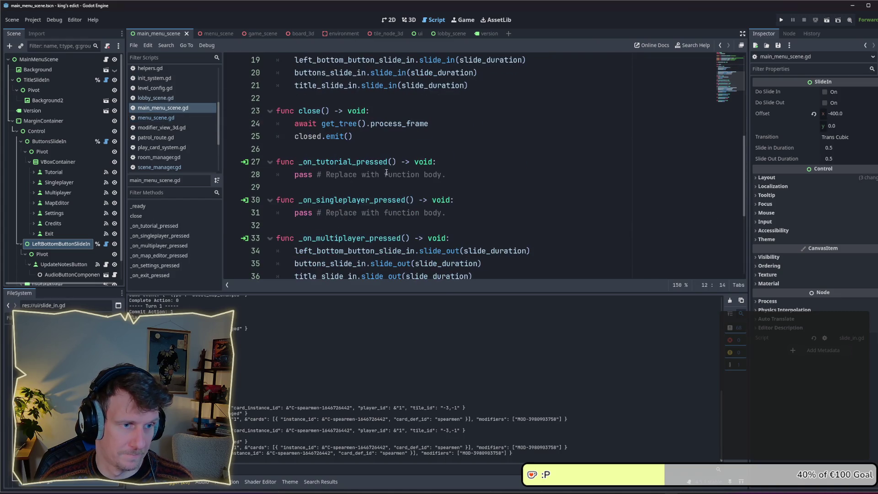
{"action": "left_click", "coordinate": [366, 139]}
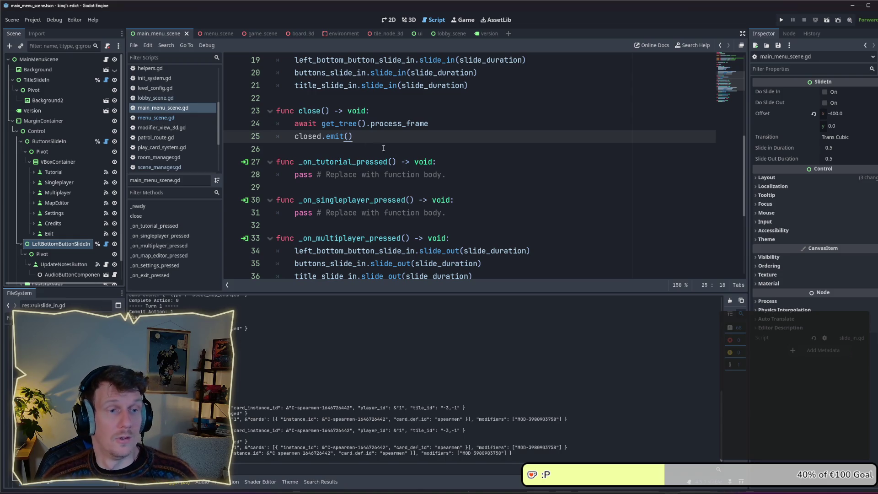
{"action": "scroll", "coordinate": [404, 161], "scroll_direction": "down", "scroll_amount": 4}
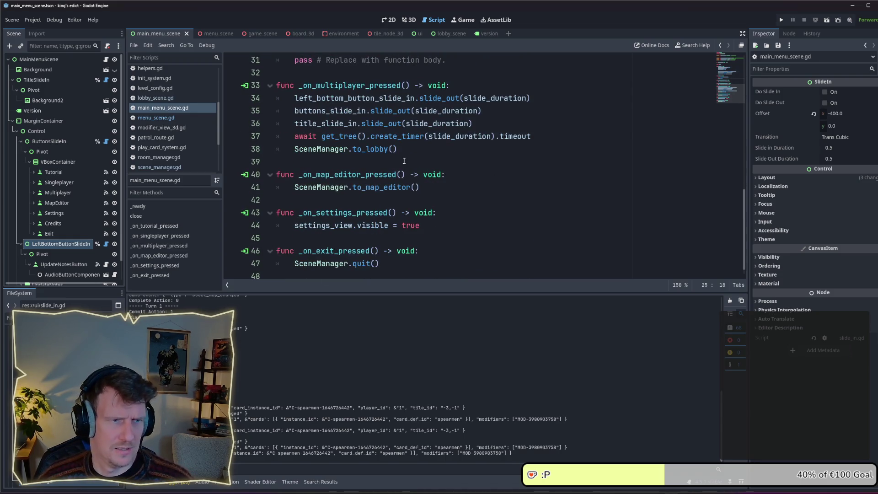
- Move the slide-out animations and slide_duration timer await from the multiplayer handler into close()
{"action": "scroll", "coordinate": [404, 161], "scroll_direction": "up", "scroll_amount": 1}
{"action": "mouse_move", "coordinate": [482, 161]}
{"action": "left_mouse_down"}
{"action": "mouse_move", "coordinate": [415, 162]}
{"action": "mouse_move", "coordinate": [249, 139]}
{"action": "left_mouse_up"}
{"action": "mouse_move", "coordinate": [530, 174]}
{"action": "left_mouse_down"}
{"action": "mouse_move", "coordinate": [297, 162]}
{"action": "mouse_move", "coordinate": [260, 140]}
{"action": "left_mouse_up"}
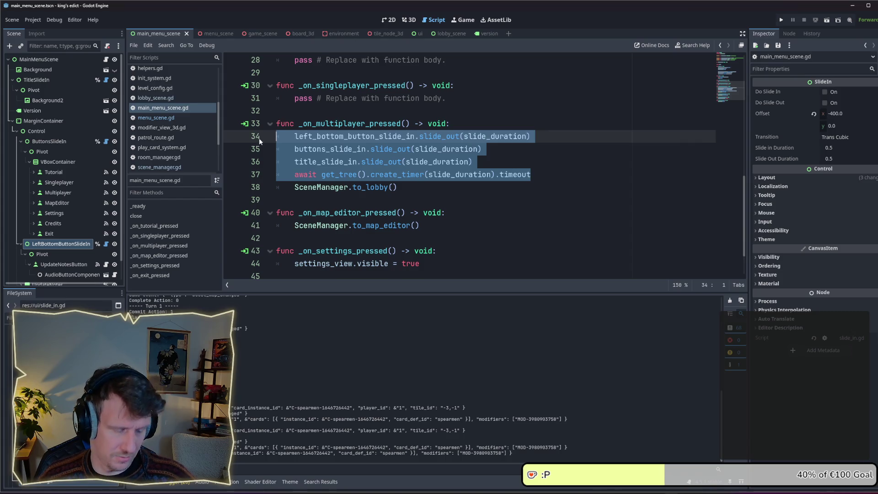
{"action": "key", "text": "BackSpace"}
{"action": "key", "text": "BackSpace"}
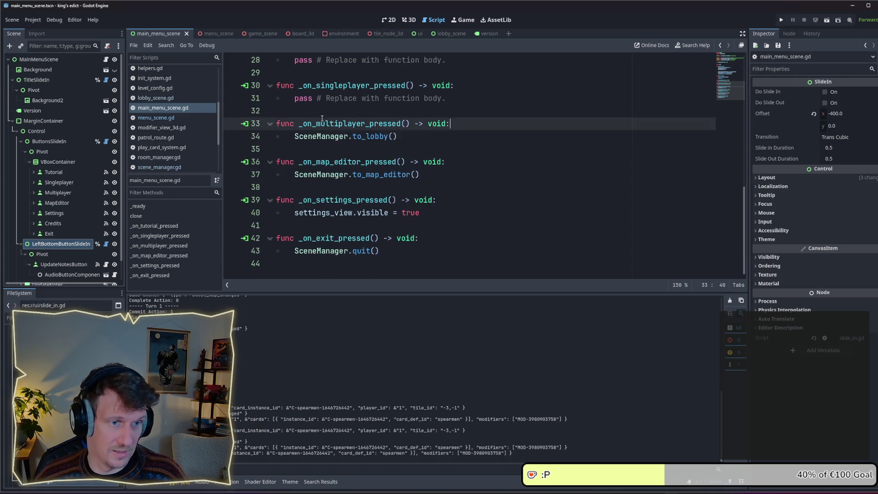
{"action": "scroll", "coordinate": [373, 169], "scroll_direction": "up", "scroll_amount": 3}
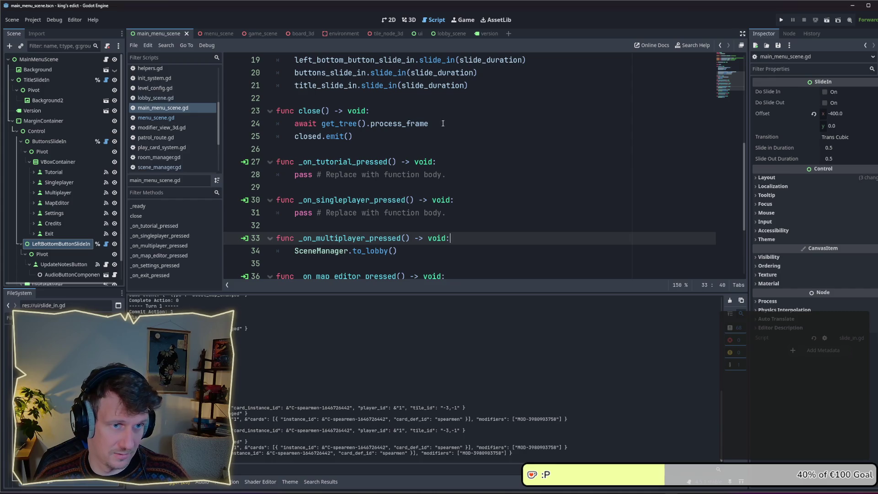
{"action": "left_click", "coordinate": [396, 109]}
{"action": "key", "text": "Return"}
{"action": "type", "text": "left_bottom_button_slide_in.slide_out(slide_duration) \tbuttons_slide_in.slide_out(slide_duration) \ttitle_slide_in.slide_out(slide_duration) \tawait get_tree().create_timer(slide_duration).timeout"}
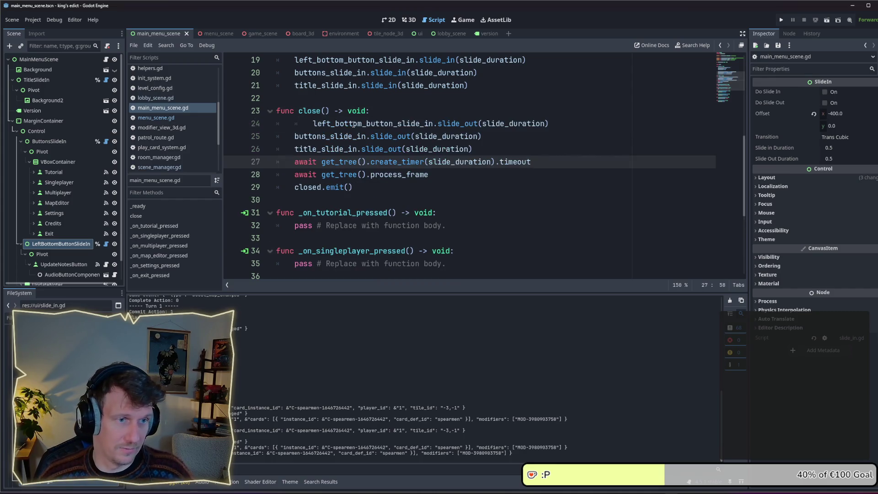
{"action": "left_click", "coordinate": [311, 124]}
{"action": "key", "text": "BackSpace"}
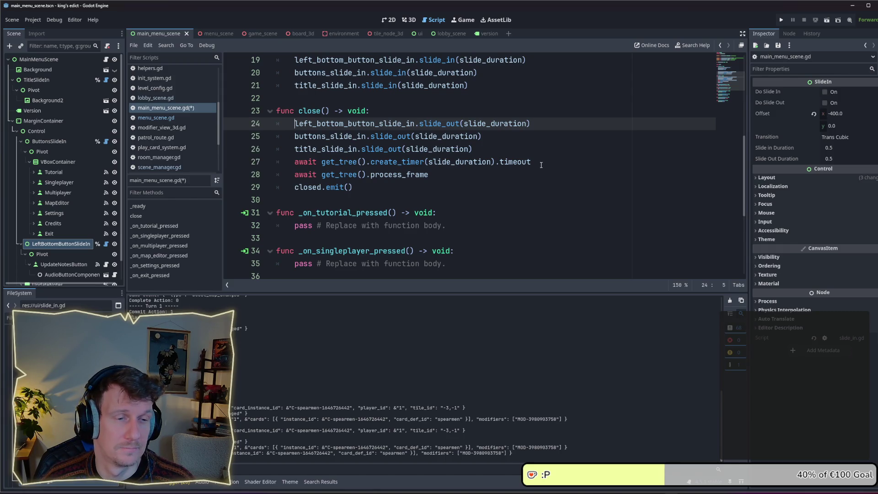
- Delete the process_frame await line from close() and save main_menu_scene.gd
{"action": "left_click", "coordinate": [540, 174]}
{"action": "key", "text": "shift+Home"}
{"action": "key", "text": "shift+Home"}
{"action": "key", "text": "BackSpace"}
{"action": "key", "text": "BackSpace"}
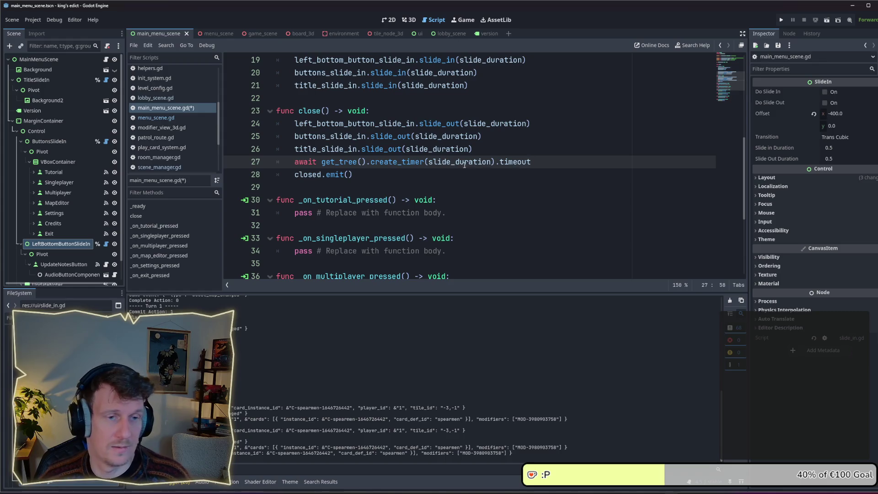
{"action": "key", "text": "ctrl+s"}
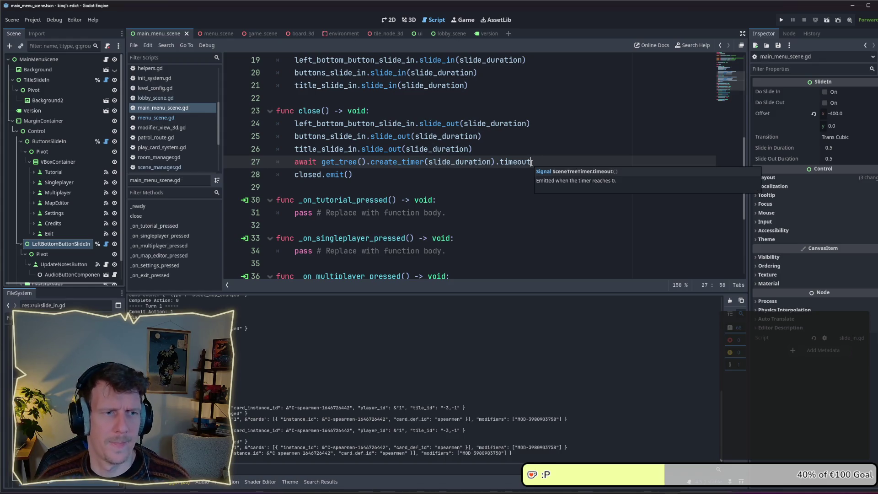
{"action": "left_click", "coordinate": [360, 173]}
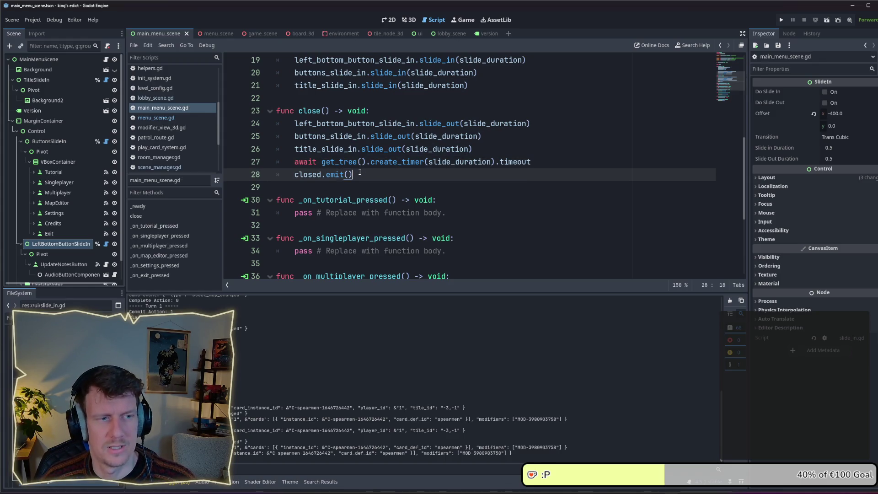
{"action": "scroll", "coordinate": [360, 173], "scroll_direction": "up", "scroll_amount": 3}
{"action": "scroll", "coordinate": [360, 171], "scroll_direction": "up", "scroll_amount": 1}
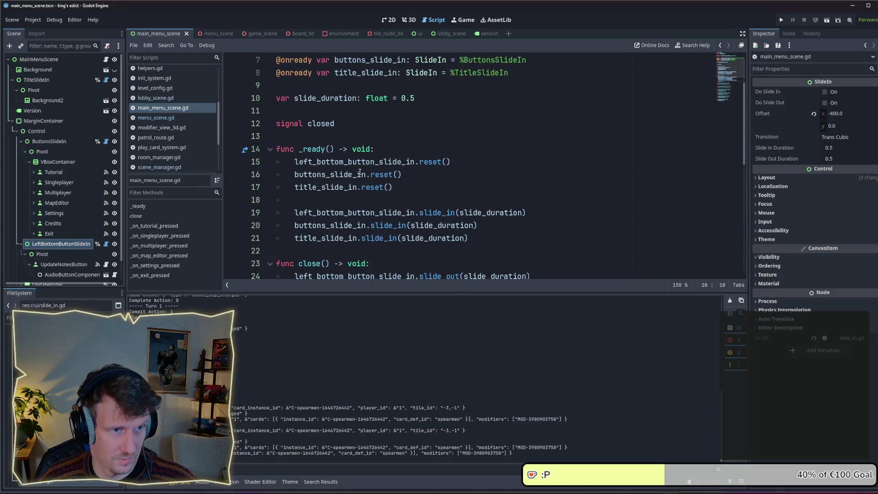
{"action": "scroll", "coordinate": [360, 173], "scroll_direction": "up", "scroll_amount": 1}
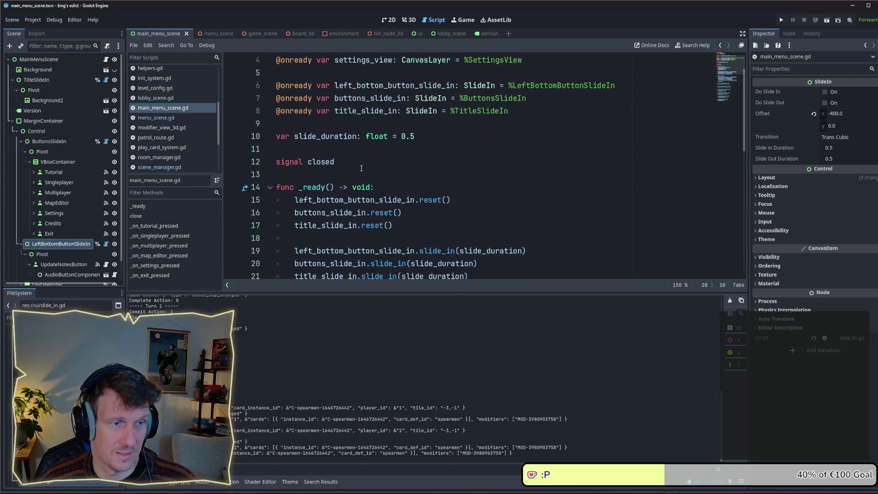
{"action": "scroll", "coordinate": [361, 168], "scroll_direction": "down", "scroll_amount": 3}
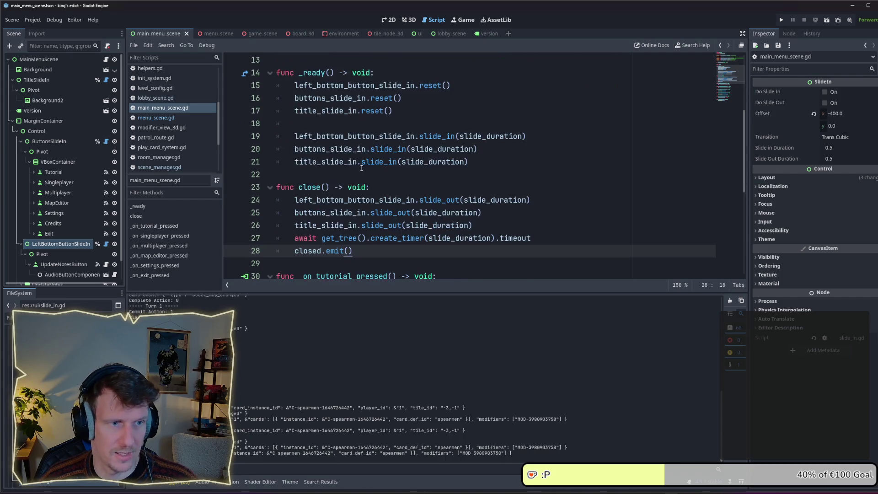
{"action": "scroll", "coordinate": [361, 168], "scroll_direction": "down", "scroll_amount": 3}
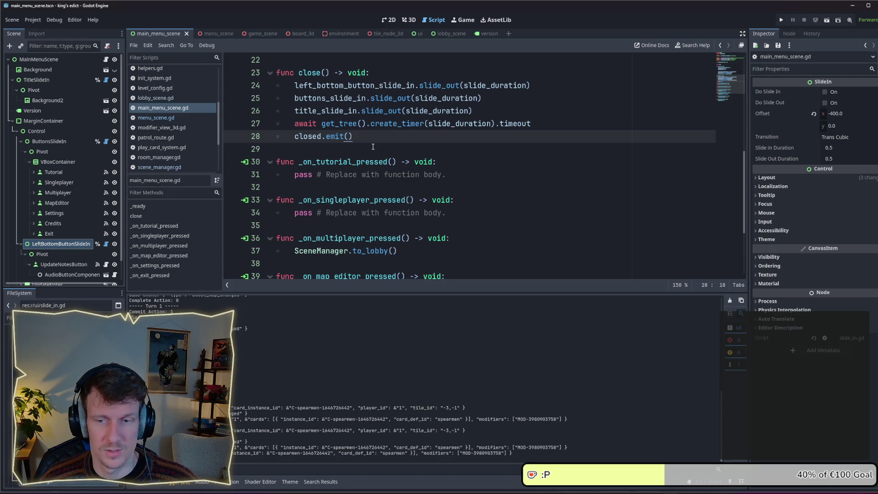
{"action": "scroll", "coordinate": [373, 146], "scroll_direction": "up", "scroll_amount": 1}
- Copy close() from main_menu_scene.gd and paste it below _ready in lobby_scene.gd
{"action": "mouse_move", "coordinate": [352, 174]}
{"action": "left_mouse_down"}
{"action": "mouse_move", "coordinate": [336, 174]}
{"action": "mouse_move", "coordinate": [275, 114]}
{"action": "left_mouse_up"}
{"action": "key", "text": "ctrl+c"}
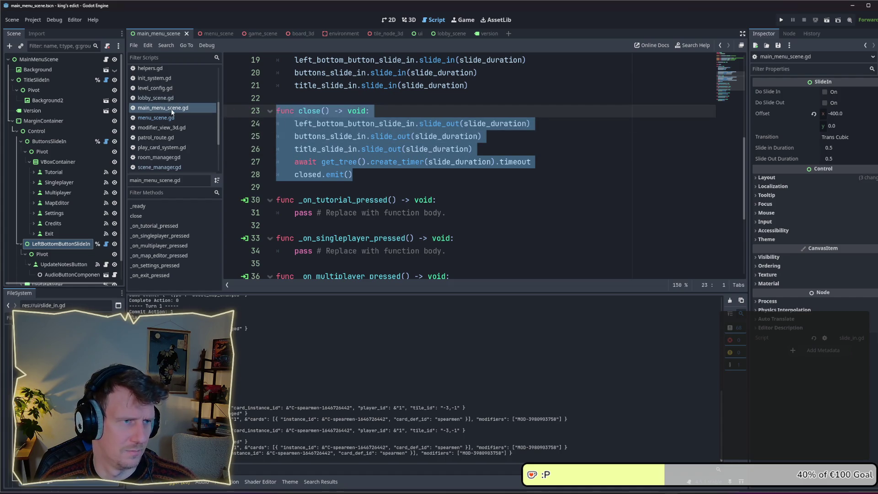
{"action": "left_click", "coordinate": [443, 33]}
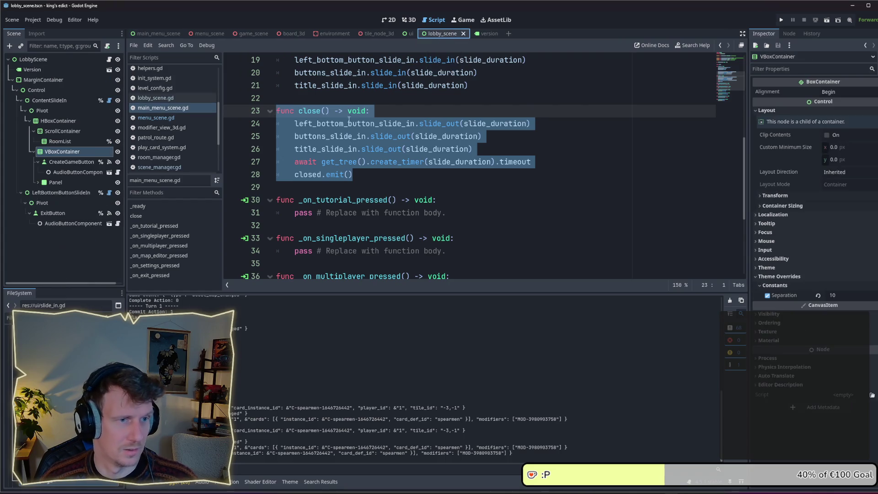
{"action": "left_click", "coordinate": [109, 59]}
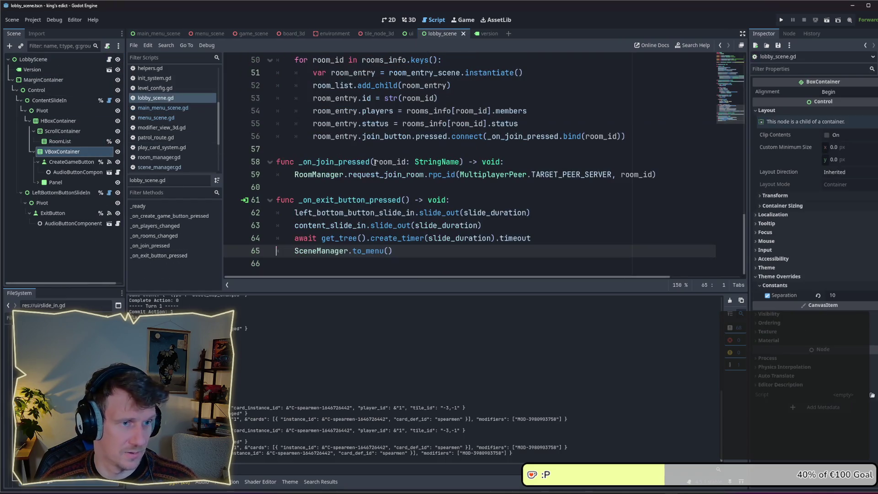
{"action": "scroll", "coordinate": [375, 161], "scroll_direction": "up", "scroll_amount": 14}
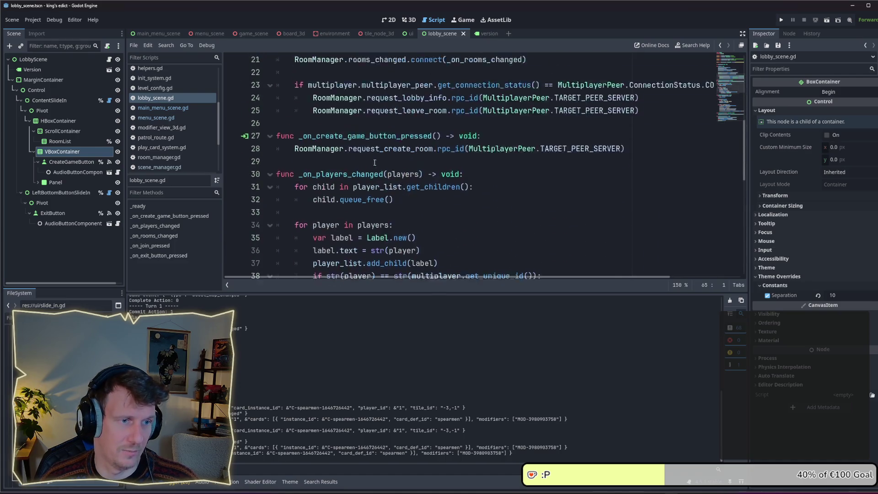
{"action": "scroll", "coordinate": [357, 155], "scroll_direction": "down", "scroll_amount": 6}
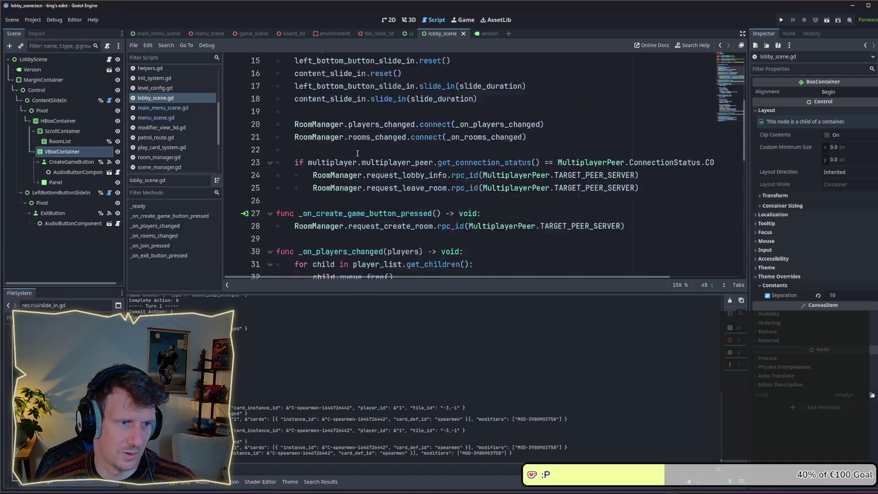
{"action": "scroll", "coordinate": [322, 143], "scroll_direction": "up", "scroll_amount": 1}
{"action": "left_click", "coordinate": [322, 143]}
{"action": "key", "text": "Return"}
{"action": "key", "text": "Return"}
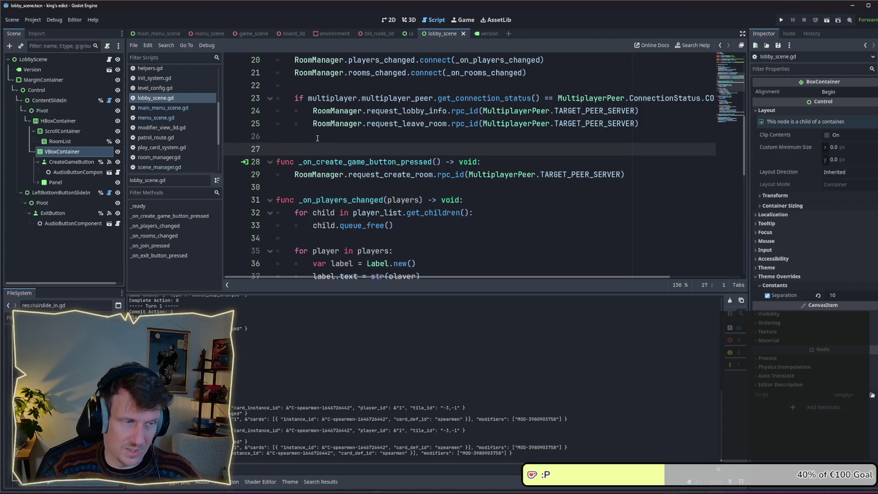
{"action": "key", "text": "ctrl+v"}
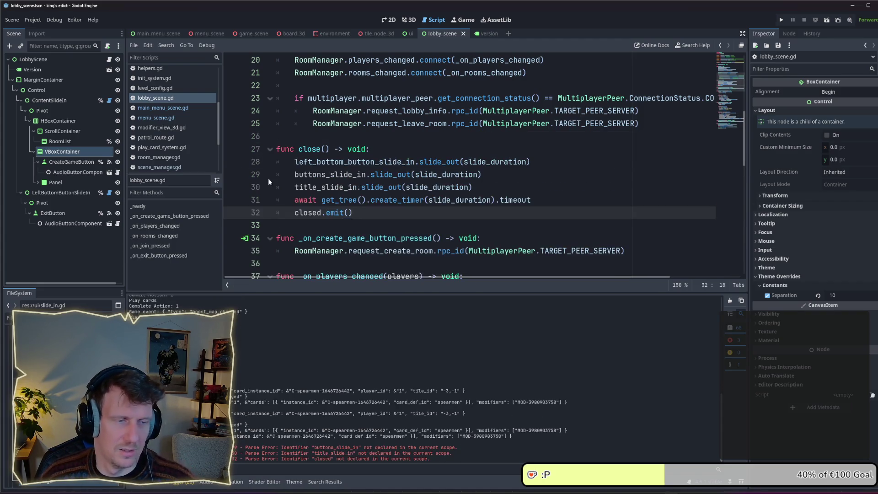
- Cut the slide-out and timer lines out of the lobby's _on_exit_button_pressed handler
{"action": "scroll", "coordinate": [432, 180], "scroll_direction": "up", "scroll_amount": 4}
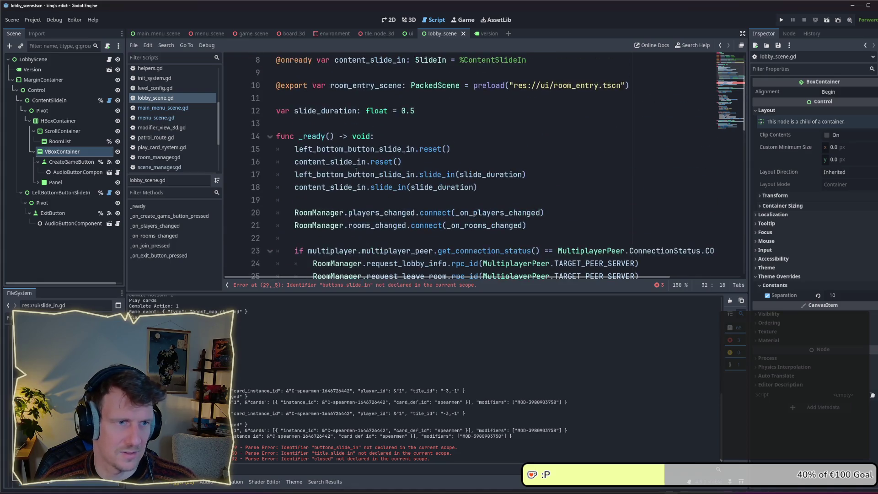
{"action": "scroll", "coordinate": [355, 171], "scroll_direction": "down", "scroll_amount": 15}
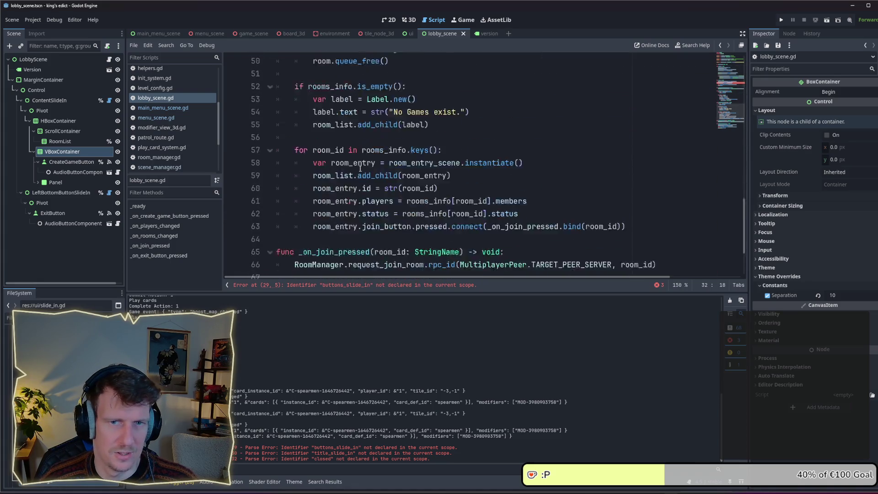
{"action": "mouse_move", "coordinate": [534, 238]}
{"action": "left_mouse_down"}
{"action": "mouse_move", "coordinate": [418, 238]}
{"action": "mouse_move", "coordinate": [262, 220]}
{"action": "left_mouse_up"}
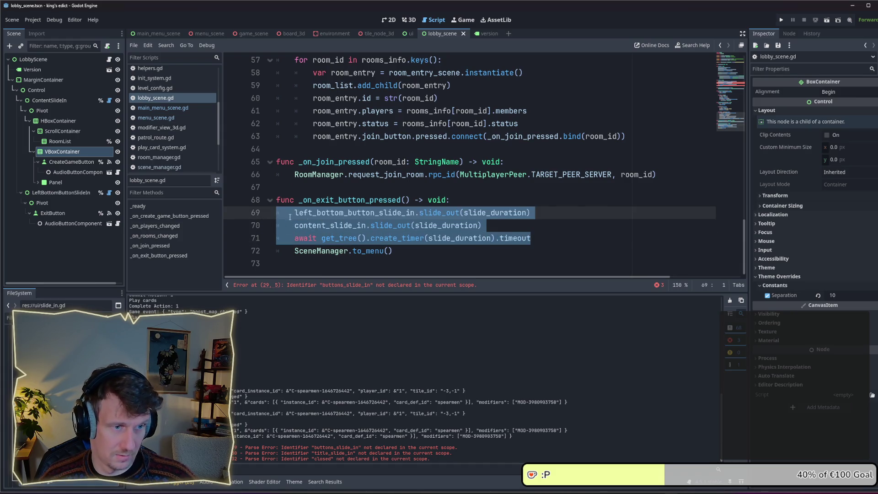
{"action": "key", "text": "ctrl+x"}
{"action": "key", "text": "BackSpace"}
{"action": "scroll", "coordinate": [446, 211], "scroll_direction": "up", "scroll_amount": 5}
{"action": "scroll", "coordinate": [447, 210], "scroll_direction": "up", "scroll_amount": 7}
{"action": "left_click", "coordinate": [488, 176]}
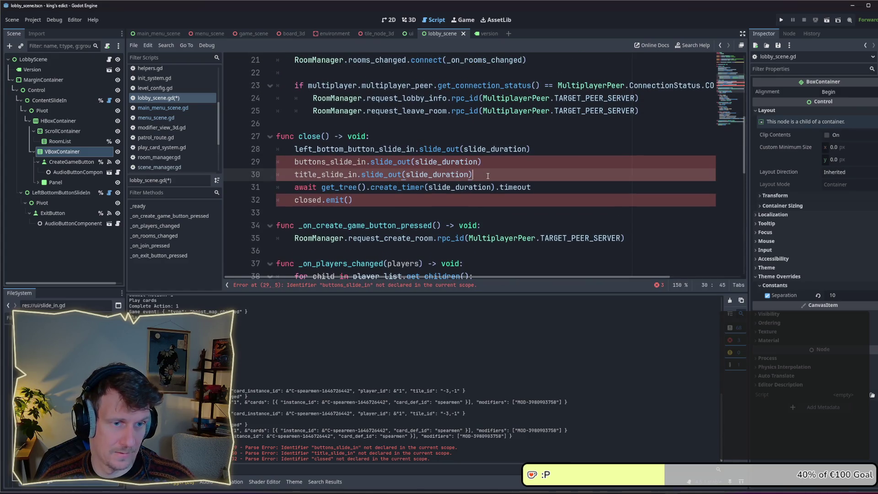
- Replace close()'s slide-out lines with left_bottom_button_slide_in and content_slide_in slide-outs and the wait
{"action": "left_click_drag", "start_coordinate": [479, 177], "coordinate": [263, 154]}
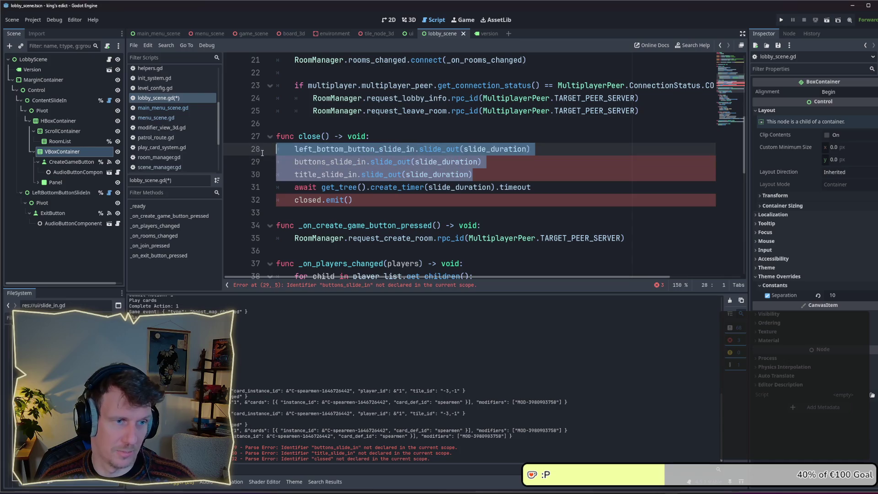
{"action": "key", "text": "ctrl+v"}
{"action": "left_click_drag", "start_coordinate": [539, 175], "coordinate": [258, 171]}
{"action": "key", "text": "ctrl+x"}
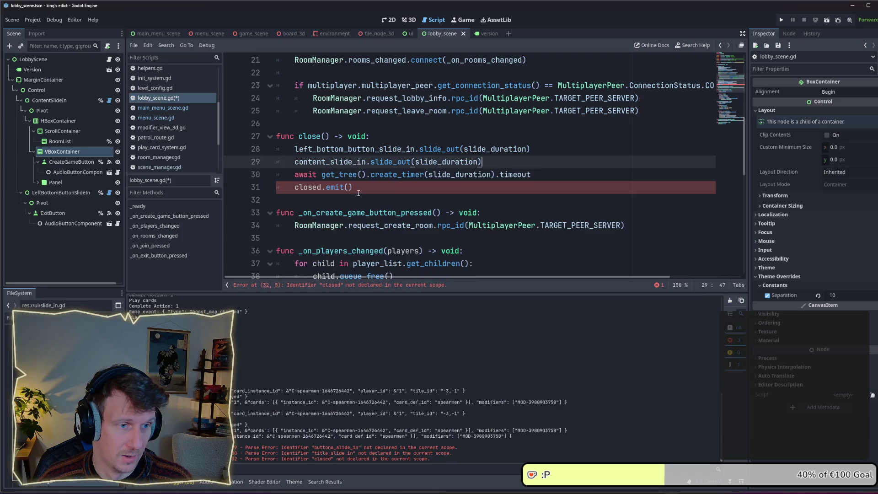
- Declare signal closed below slide_duration and save lobby_scene.gd
{"action": "scroll", "coordinate": [316, 183], "scroll_direction": "up", "scroll_amount": 6}
{"action": "left_click", "coordinate": [315, 187]}
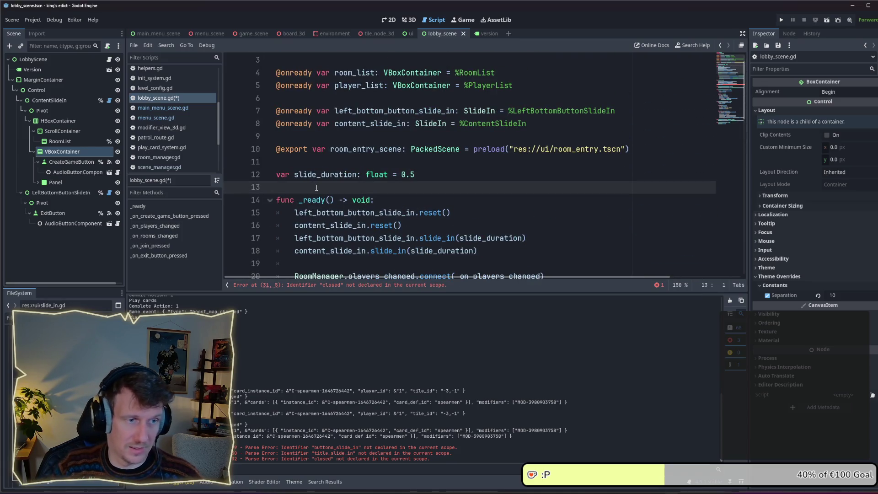
{"action": "key", "text": "Return"}
{"action": "key", "text": "Return"}
{"action": "key", "text": "Up"}
{"action": "type", "text": "signal "}
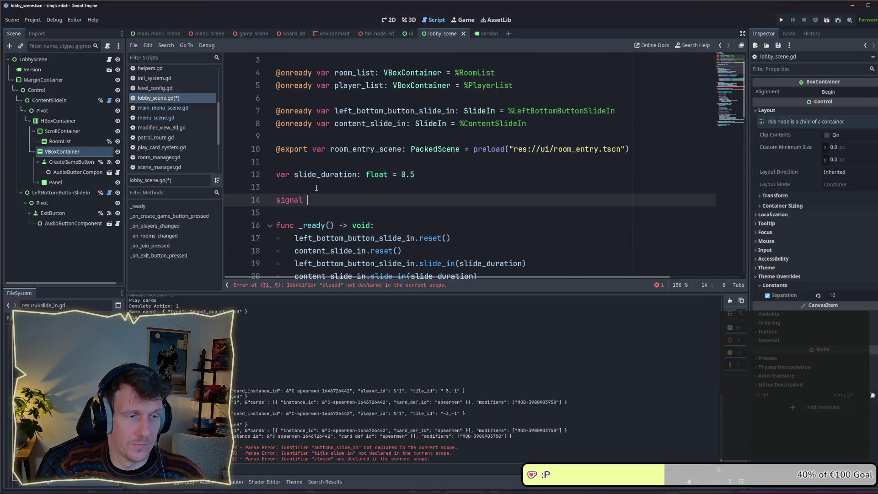
{"action": "type", "text": "closed"}
{"action": "key", "text": "ctrl+s"}
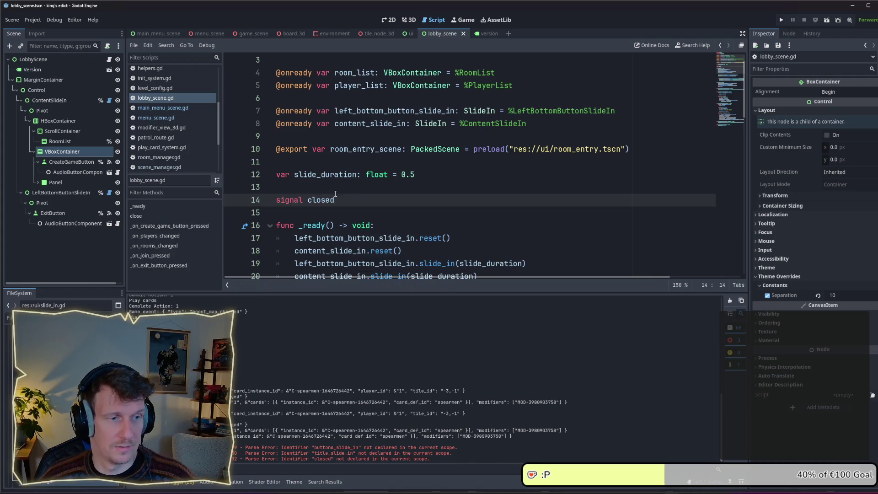
{"action": "scroll", "coordinate": [338, 194], "scroll_direction": "down", "scroll_amount": 6}
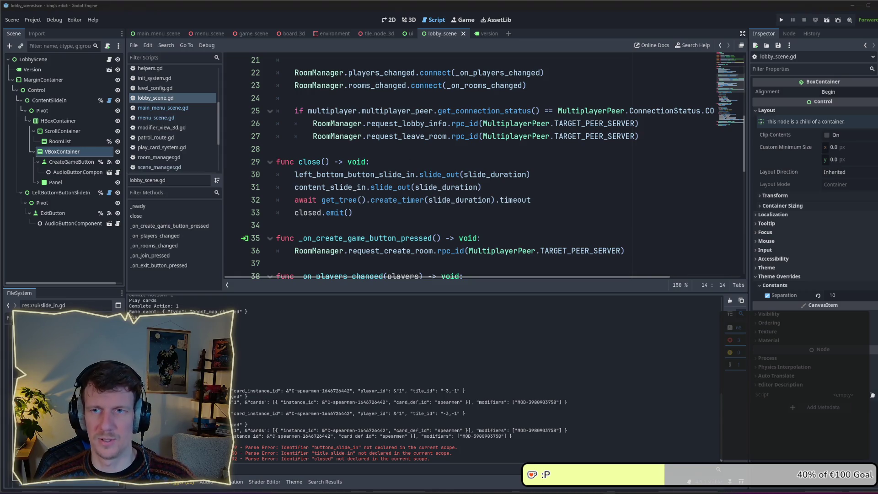
{"action": "left_click", "coordinate": [400, 162]}
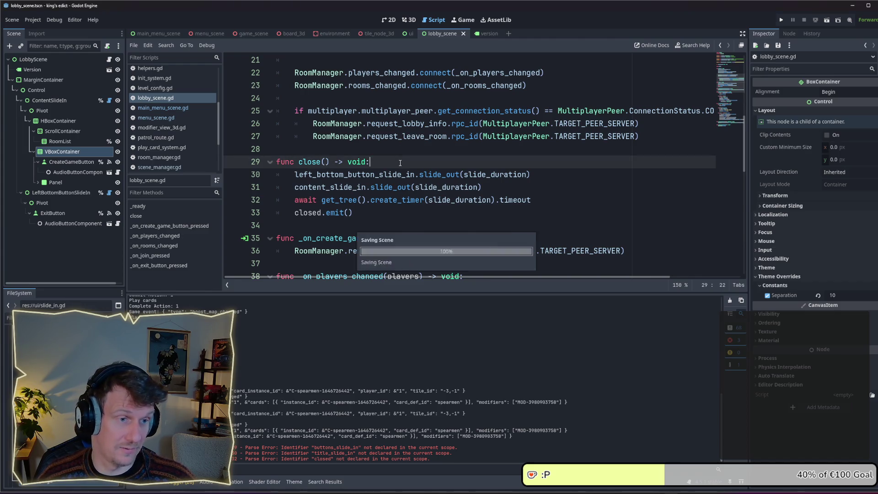
{"action": "left_click", "coordinate": [383, 212]}
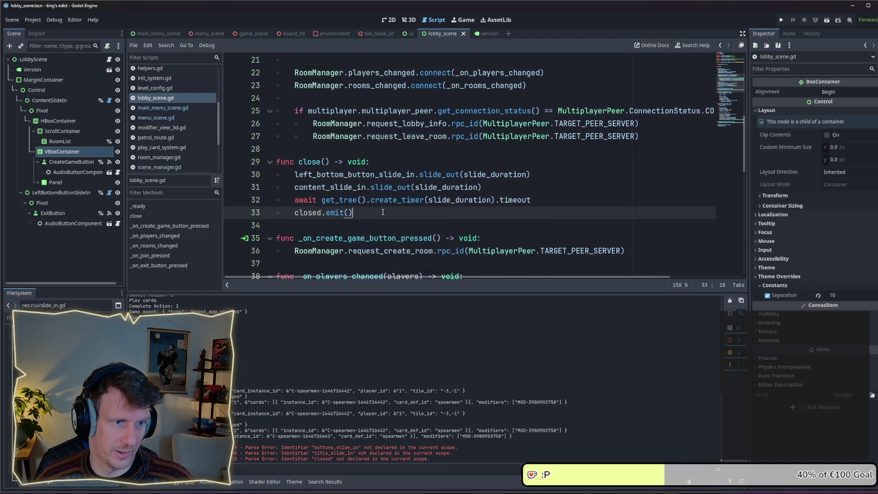
{"action": "left_click_drag", "start_coordinate": [375, 213], "coordinate": [262, 162]}
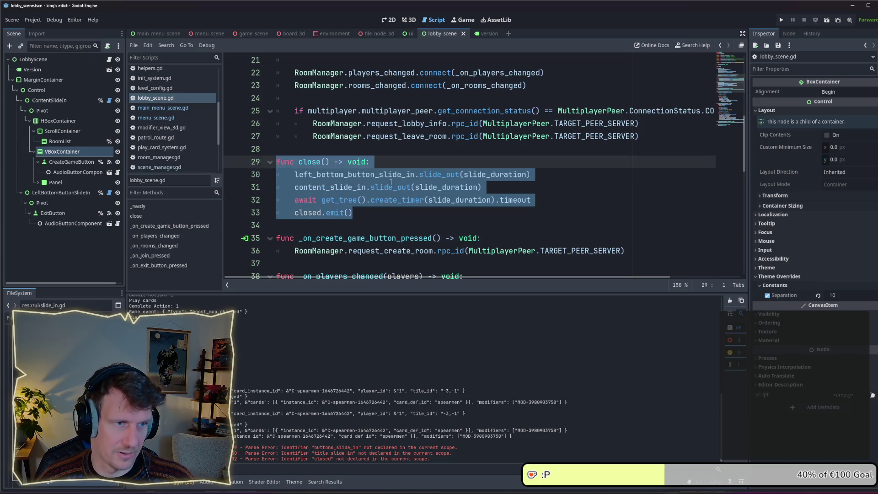
{"action": "scroll", "coordinate": [391, 182], "scroll_direction": "up", "scroll_amount": 3}
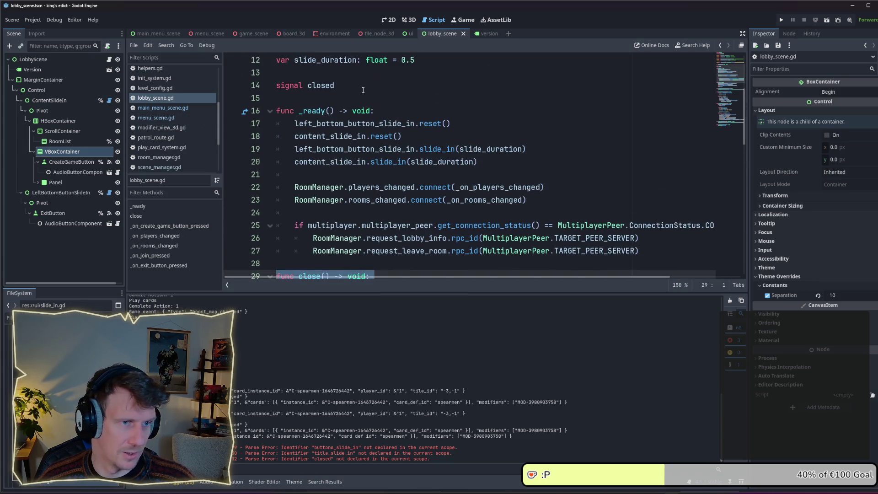
{"action": "left_click", "coordinate": [349, 85]}
{"action": "left_click_drag", "start_coordinate": [351, 84], "coordinate": [274, 85]}
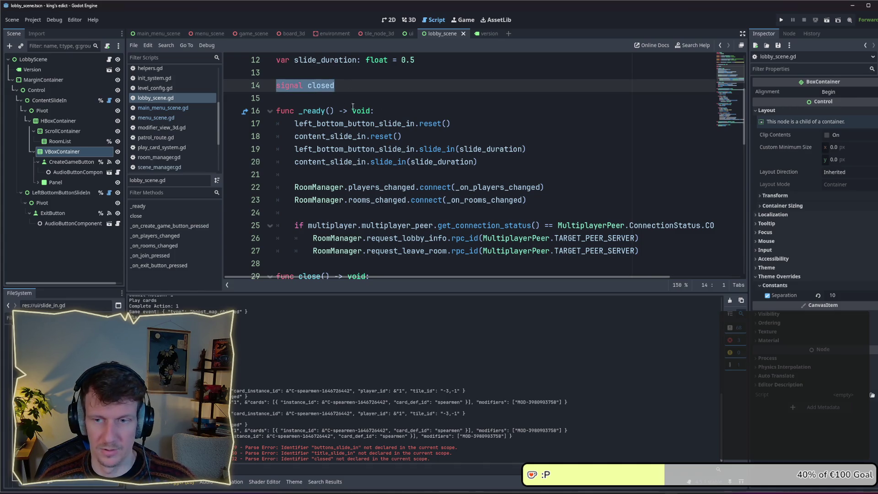
{"action": "left_click", "coordinate": [380, 98]}
{"action": "scroll", "coordinate": [376, 150], "scroll_direction": "down", "scroll_amount": 3}
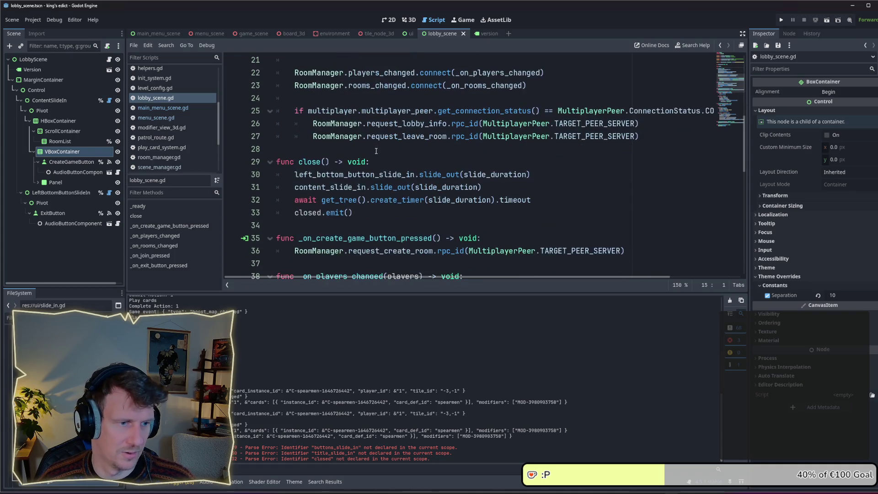
{"action": "left_click_drag", "start_coordinate": [362, 211], "coordinate": [261, 161]}
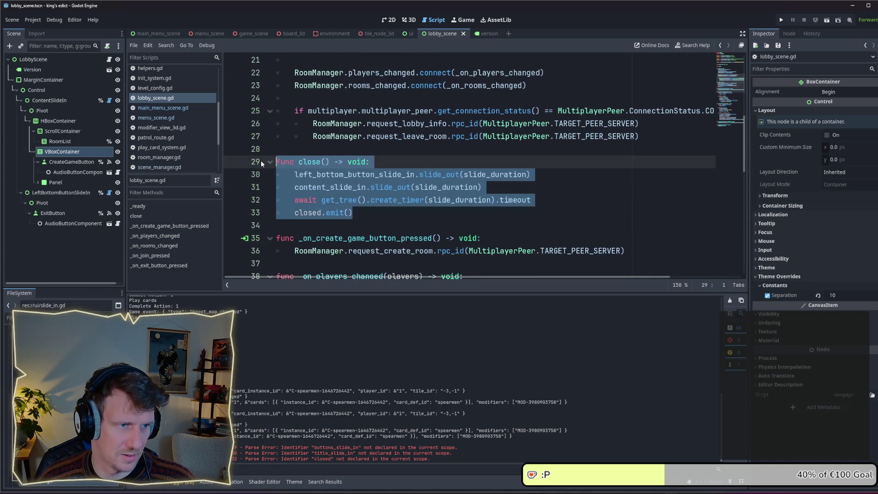
{"action": "left_click", "coordinate": [397, 164]}
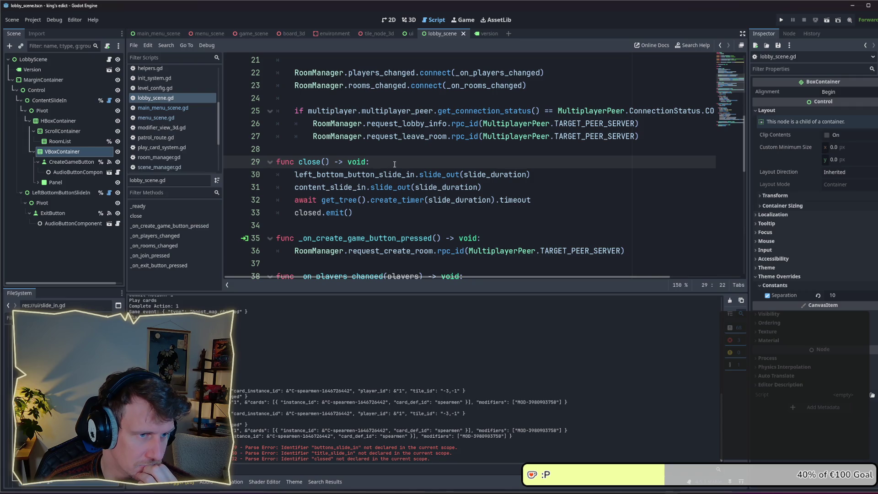
{"action": "left_click", "coordinate": [368, 208]}
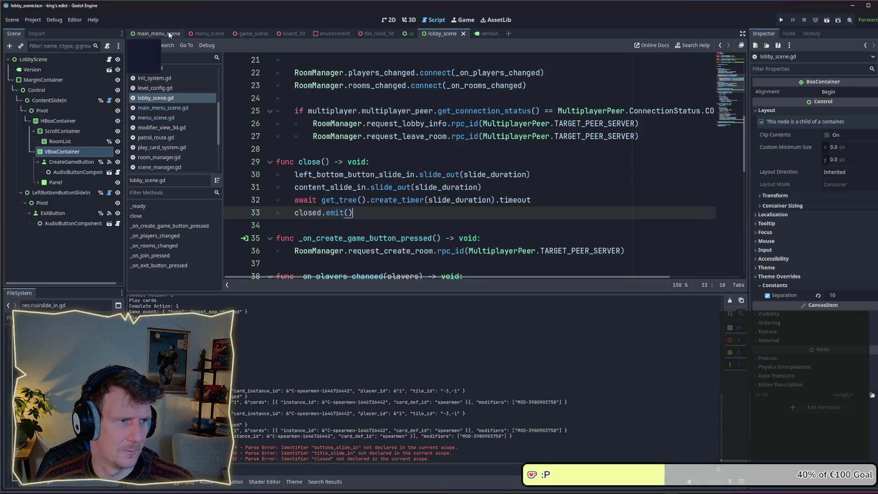
{"action": "scroll", "coordinate": [168, 118], "scroll_direction": "down", "scroll_amount": 3}
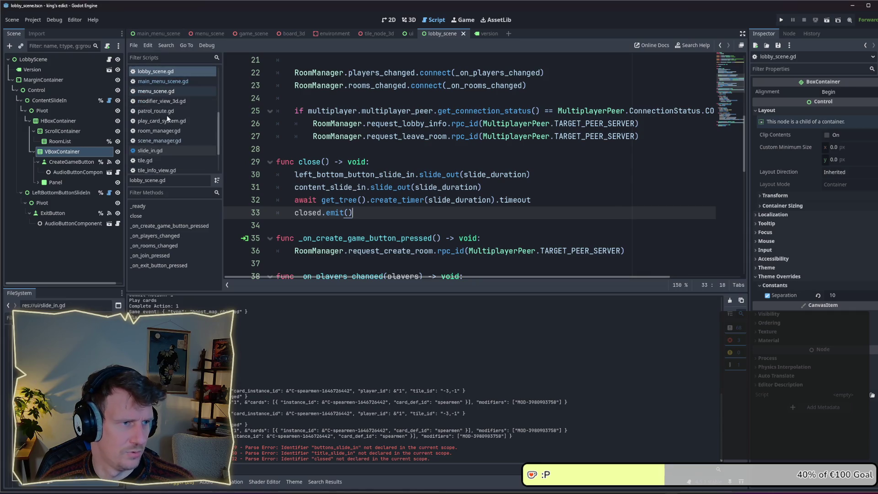
{"action": "scroll", "coordinate": [163, 115], "scroll_direction": "up", "scroll_amount": 3}
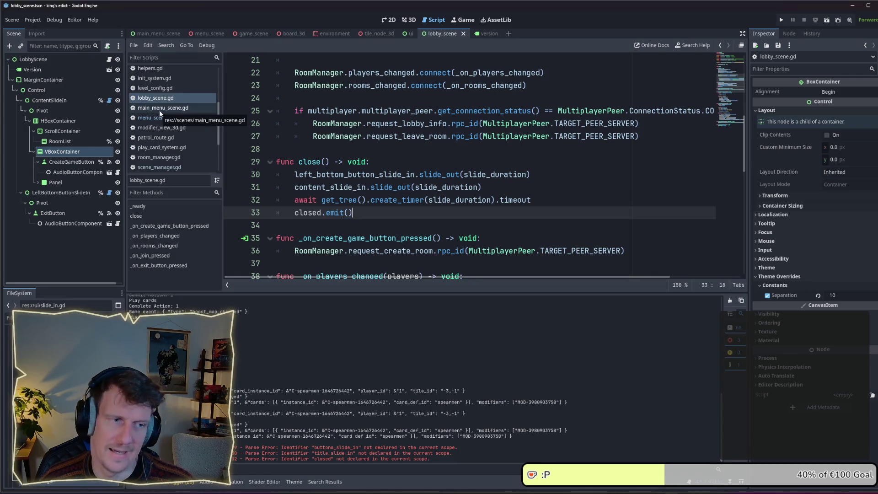
{"action": "left_click", "coordinate": [781, 19]}
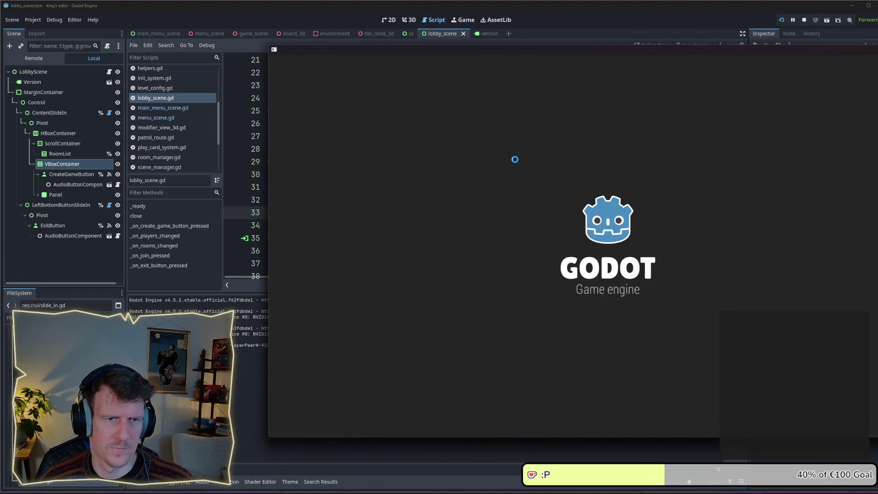
- Switch between the main menu and multiplayer lobby three times each way, then stop the game
{"action": "left_click", "coordinate": [647, 273]}
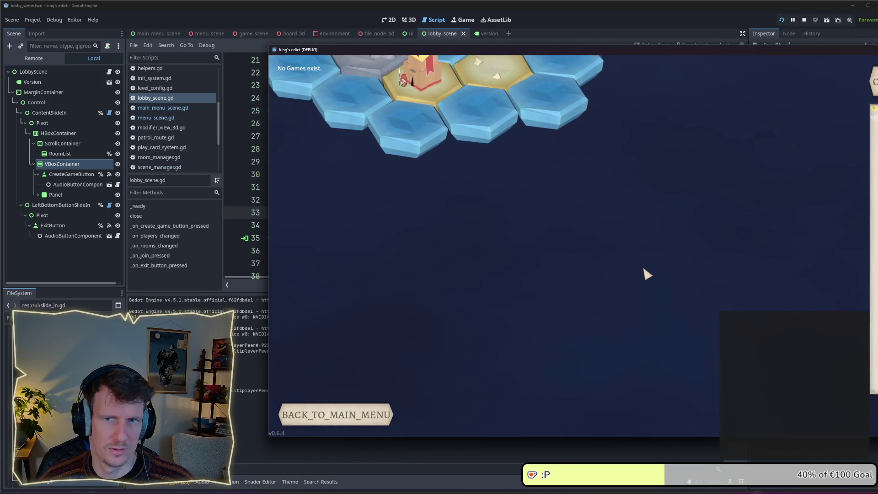
{"action": "left_click", "coordinate": [336, 415]}
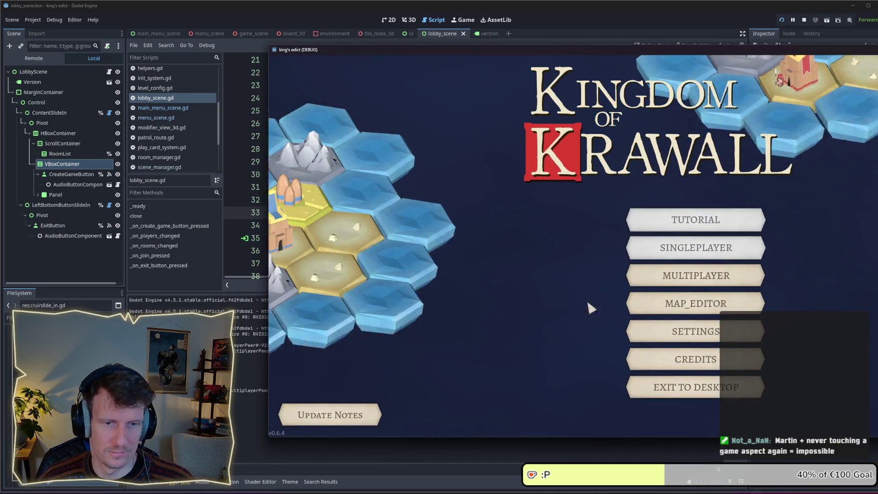
{"action": "left_click", "coordinate": [663, 283]}
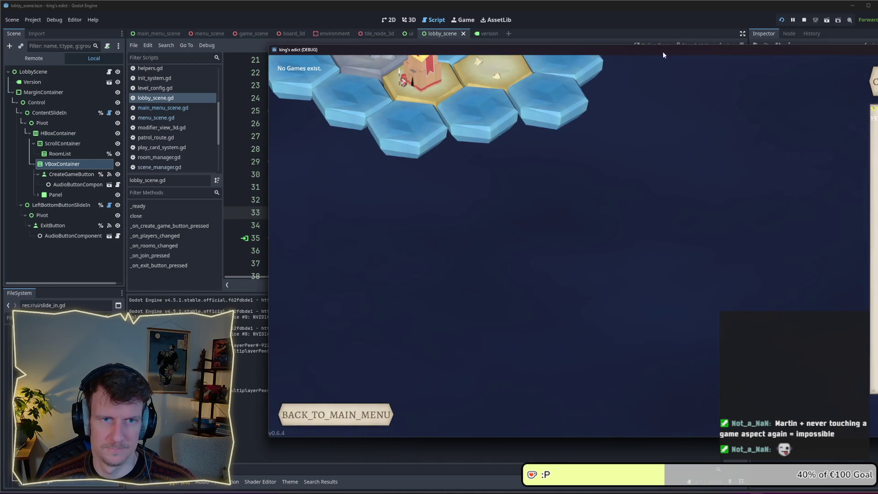
{"action": "left_click_drag", "start_coordinate": [662, 51], "coordinate": [522, 47]}
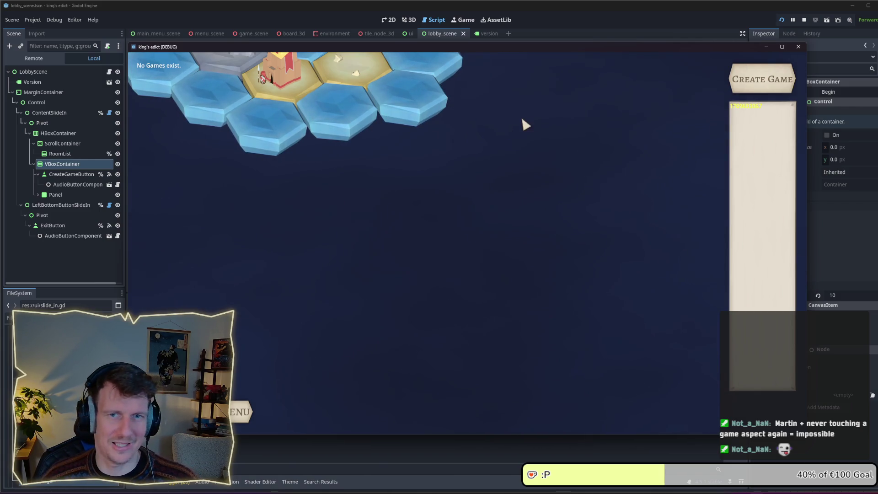
{"action": "left_click", "coordinate": [240, 412]}
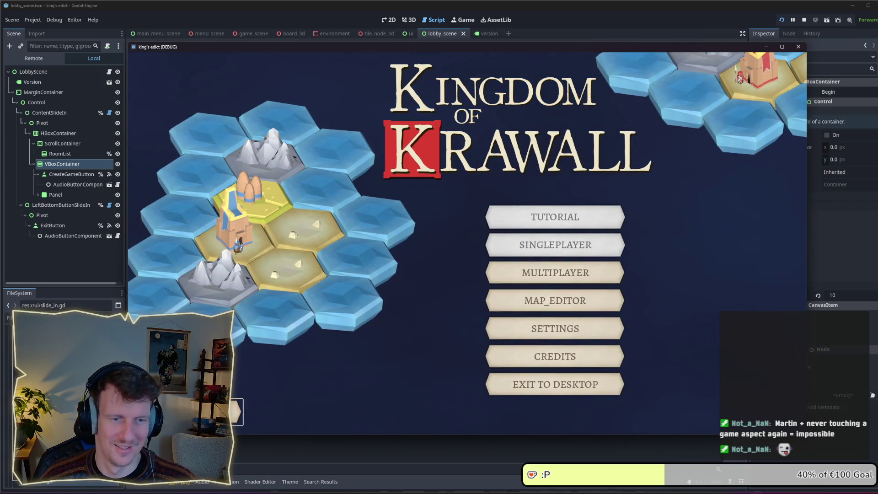
{"action": "left_click", "coordinate": [555, 272]}
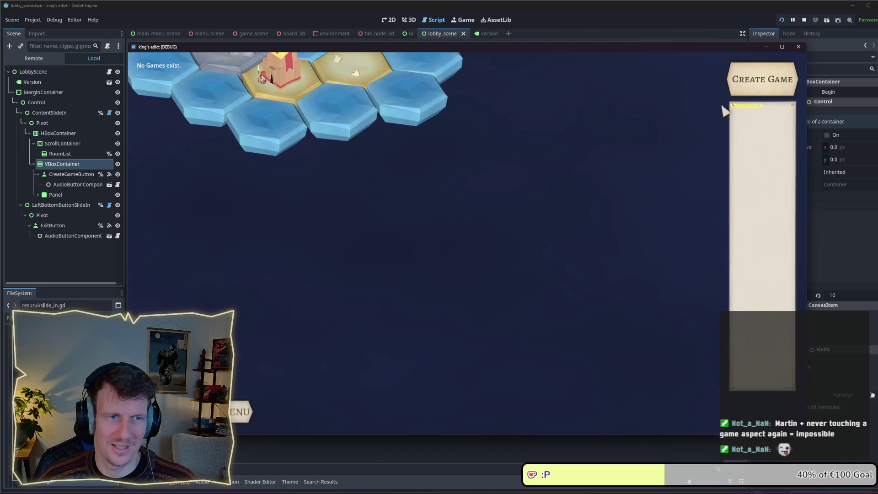
{"action": "left_click", "coordinate": [258, 407]}
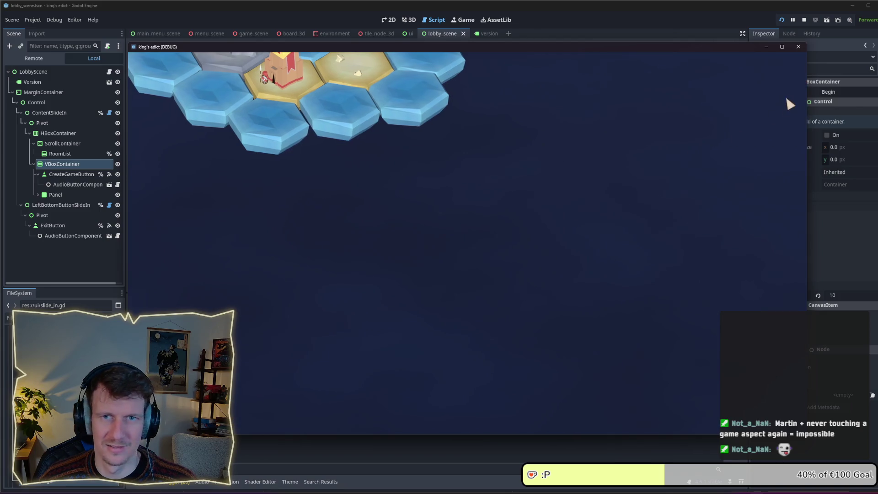
{"action": "left_click", "coordinate": [798, 46]}
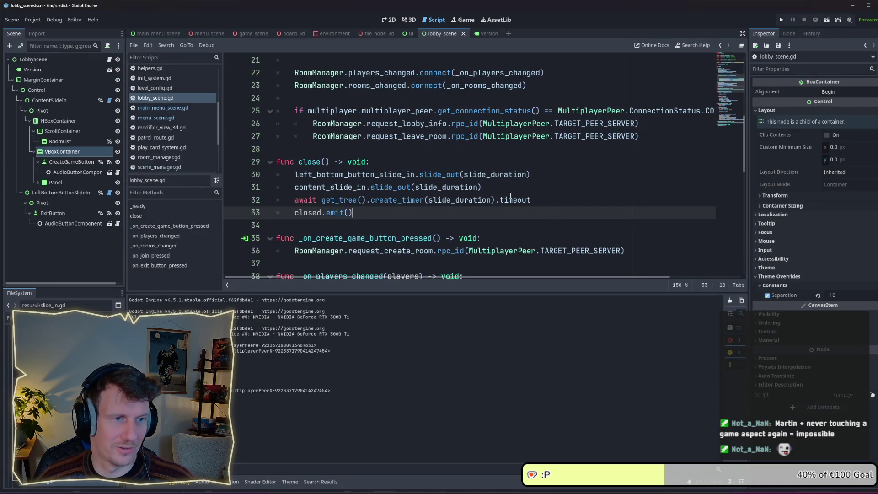
- Copy close() from lobby_scene.gd and open editor_ui.gd by filtering files for 'ed'
{"action": "mouse_move", "coordinate": [402, 214]}
{"action": "left_mouse_down"}
{"action": "mouse_move", "coordinate": [269, 170]}
{"action": "mouse_move", "coordinate": [274, 199]}
{"action": "mouse_move", "coordinate": [277, 154]}
{"action": "mouse_move", "coordinate": [277, 162]}
{"action": "left_mouse_up"}
{"action": "key", "text": "ctrl+c"}
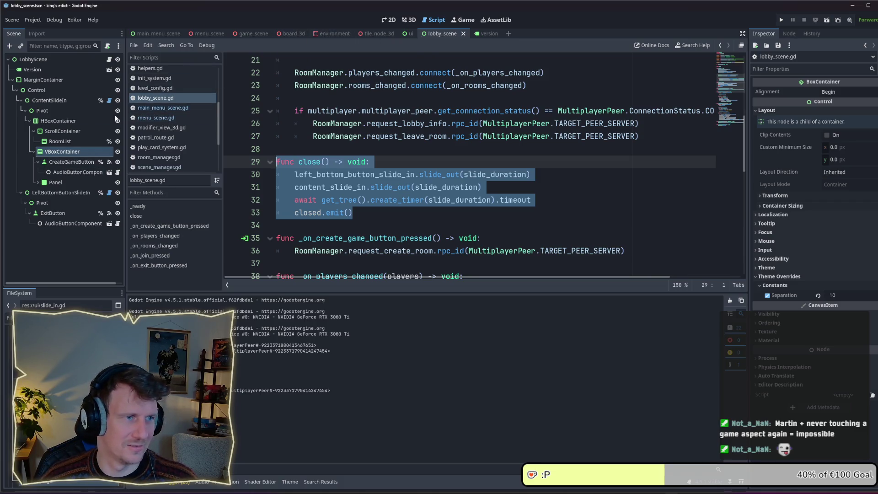
{"action": "left_click", "coordinate": [28, 318]}
{"action": "type", "text": "ed"}
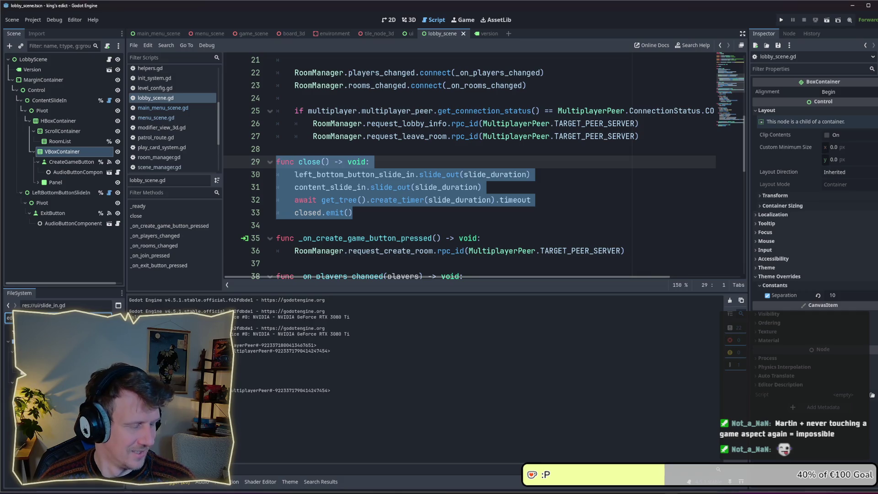
{"action": "key", "text": "Down"}
{"action": "key", "text": "Return"}
- Insert a blank line between update() and bind() in editor_ui.gd
{"action": "scroll", "coordinate": [341, 220], "scroll_direction": "up", "scroll_amount": 12}
{"action": "scroll", "coordinate": [330, 239], "scroll_direction": "down", "scroll_amount": 2}
{"action": "left_click", "coordinate": [295, 173]}
{"action": "left_click", "coordinate": [299, 161]}
{"action": "key", "text": "Return"}
{"action": "key", "text": "Return"}
{"action": "key", "text": "Up"}
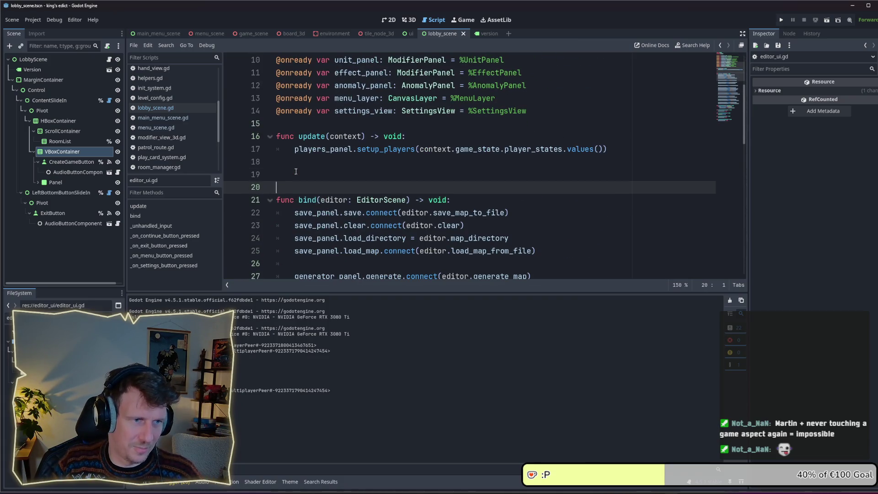
- Paste close() into editor_ui.gd and change its await to get_tree().process_frame
{"action": "key", "text": "ctrl+v"}
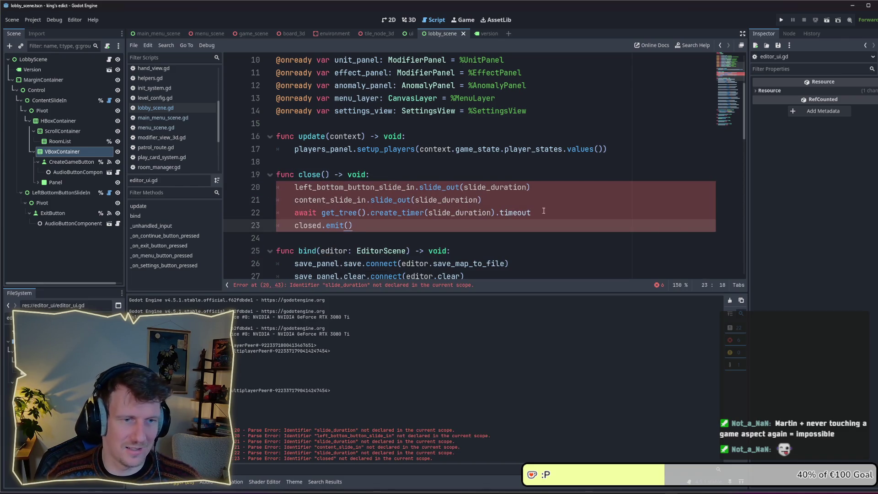
{"action": "double_click", "coordinate": [404, 215]}
{"action": "type", "text": "fi"}
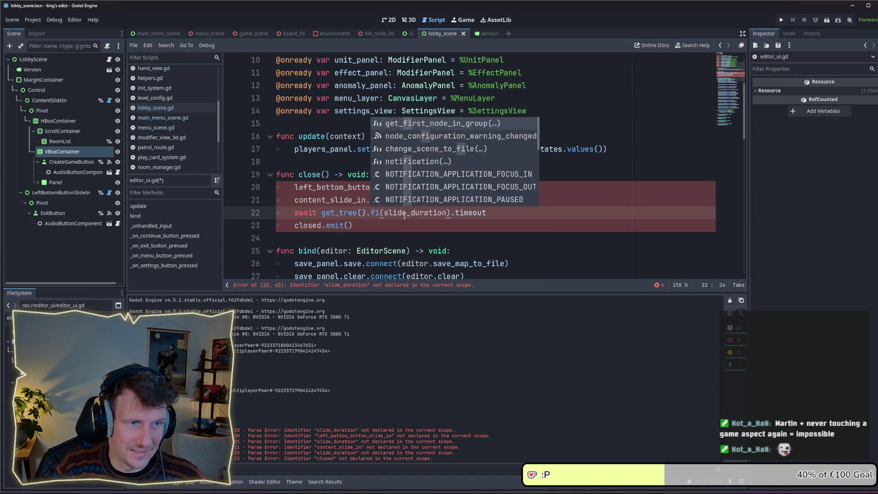
{"action": "key", "text": "BackSpace"}
{"action": "key", "text": "BackSpace"}
{"action": "key", "text": "ctrl+Delete"}
{"action": "key", "text": "ctrl+Delete"}
{"action": "key", "text": "ctrl+Delete"}
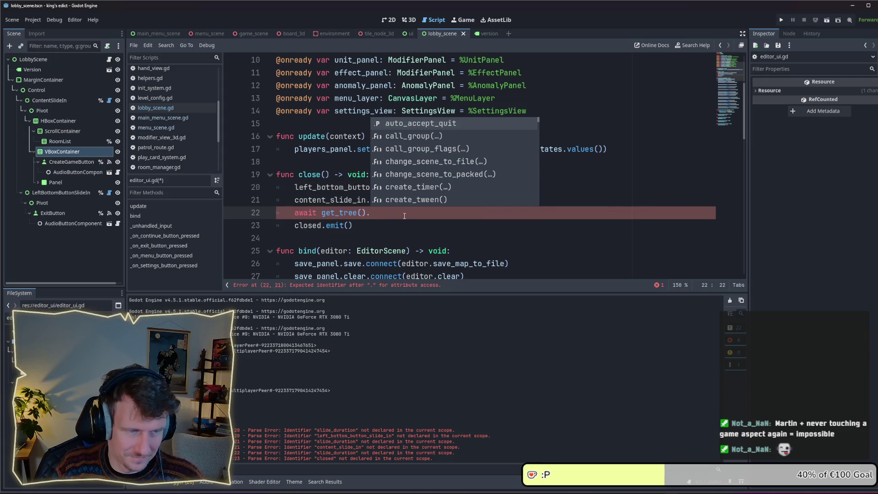
{"action": "type", "text": "f"}
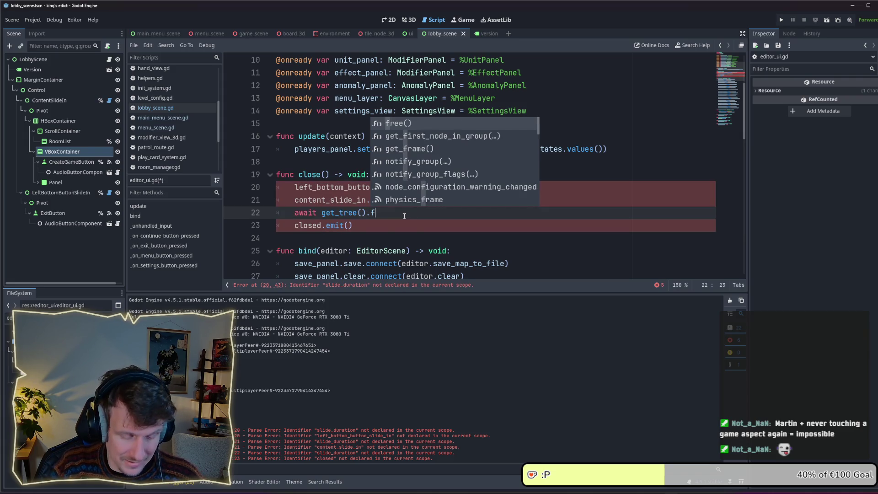
{"action": "type", "text": "inish"}
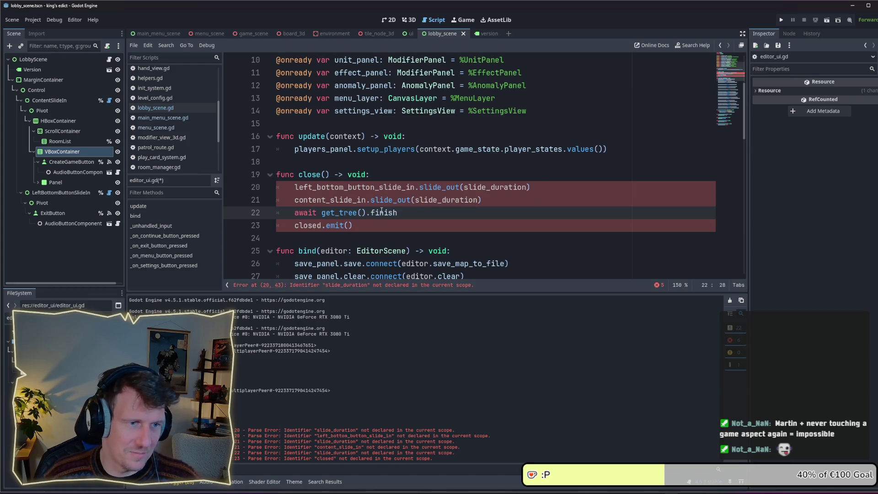
{"action": "type", "text": "ed"}
{"action": "double_click", "coordinate": [396, 212]}
{"action": "type", "text": "proce"}
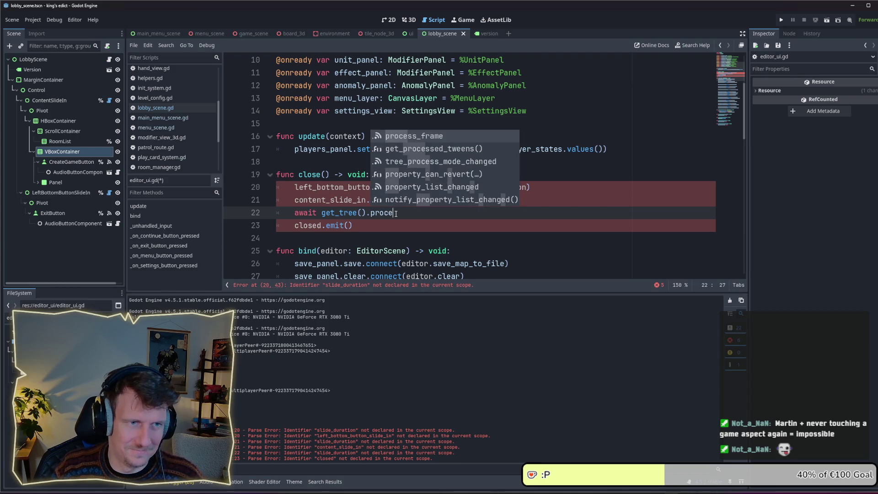
{"action": "key", "text": "Return"}
{"action": "left_click", "coordinate": [353, 225]}
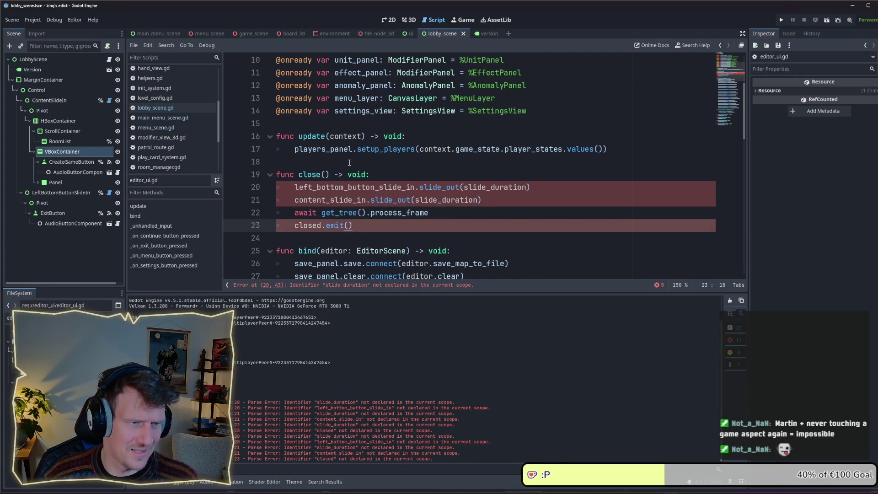
- Declare 'signal closed' on line 15 of editor_ui.gd
{"action": "left_click", "coordinate": [350, 162]}
{"action": "scroll", "coordinate": [349, 162], "scroll_direction": "up", "scroll_amount": 3}
{"action": "scroll", "coordinate": [349, 162], "scroll_direction": "down", "scroll_amount": 1}
{"action": "left_click", "coordinate": [329, 205]}
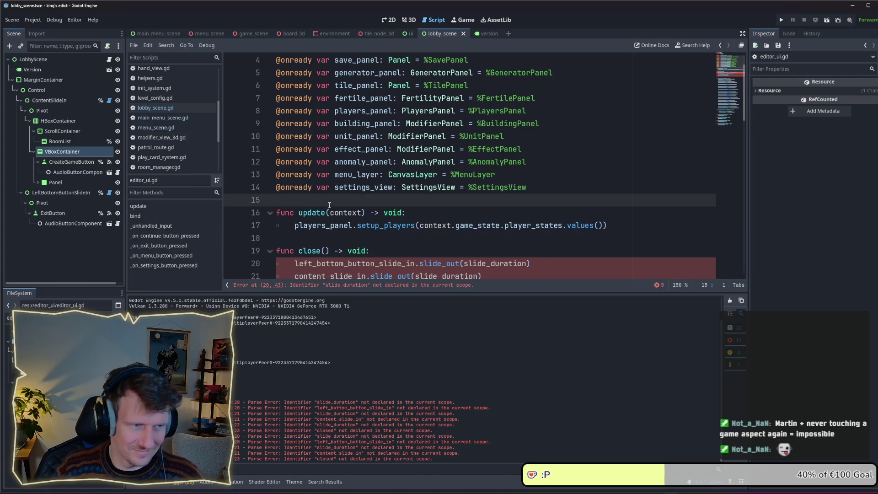
{"action": "key", "text": "Return"}
{"action": "type", "text": "signal "}
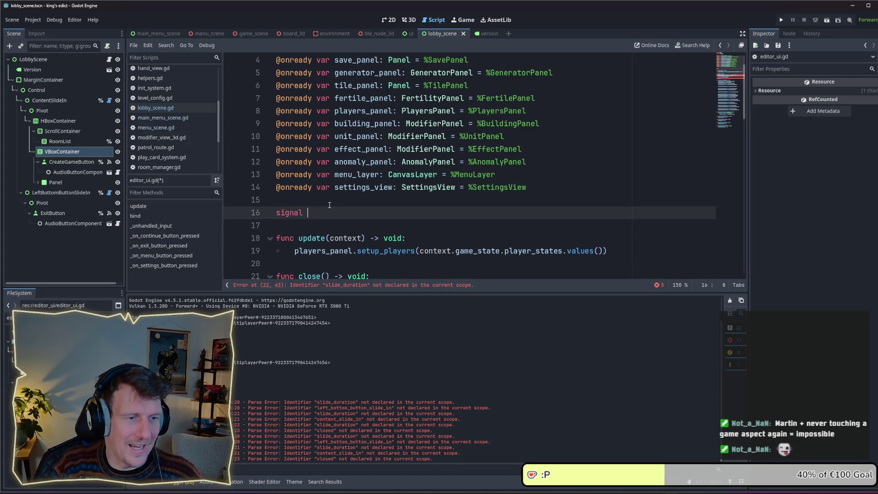
{"action": "type", "text": "closed"}
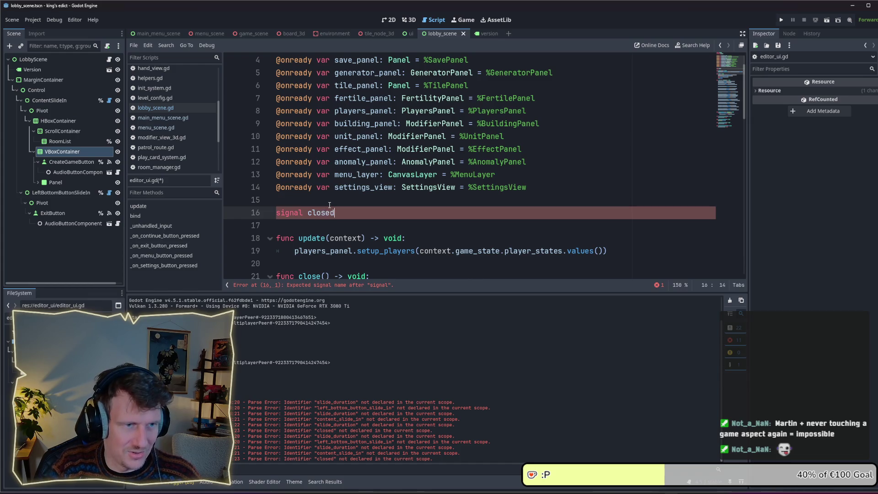
- Delete the two slide_out lines from close(), save editor_ui.gd, and relaunch the game
{"action": "scroll", "coordinate": [383, 208], "scroll_direction": "down", "scroll_amount": 2}
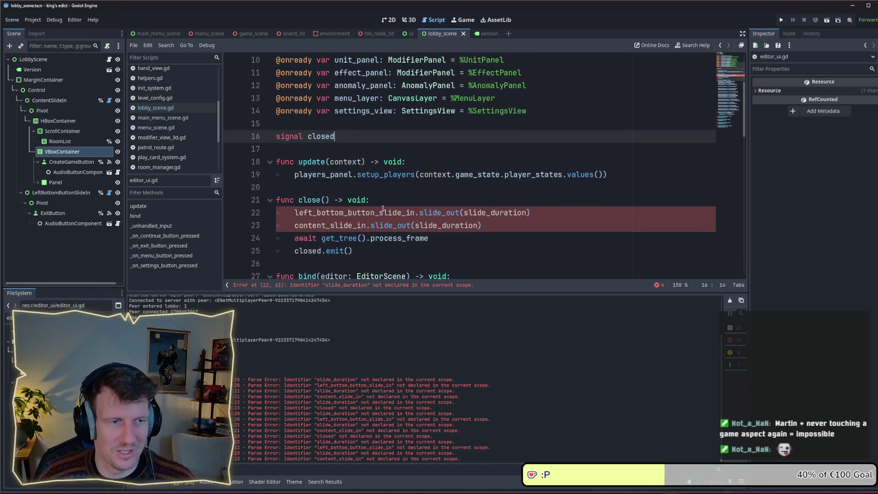
{"action": "left_click_drag", "start_coordinate": [482, 225], "coordinate": [262, 216]}
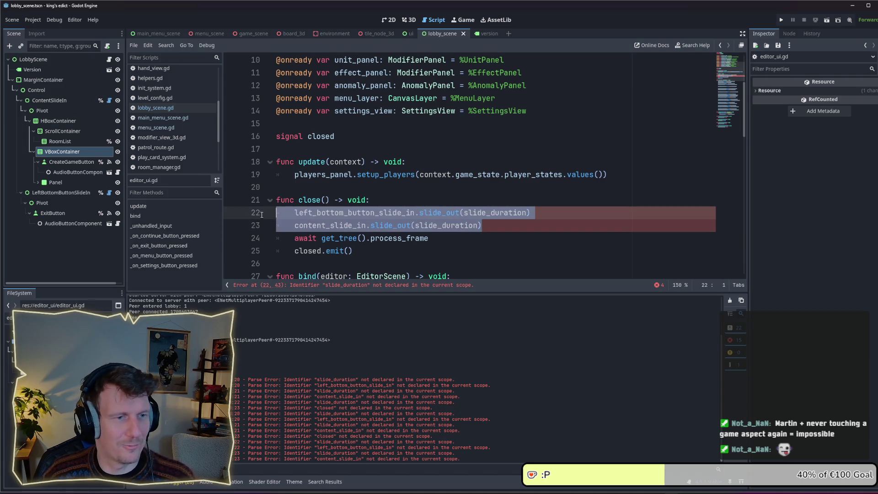
{"action": "key", "text": "BackSpace"}
{"action": "key", "text": "BackSpace"}
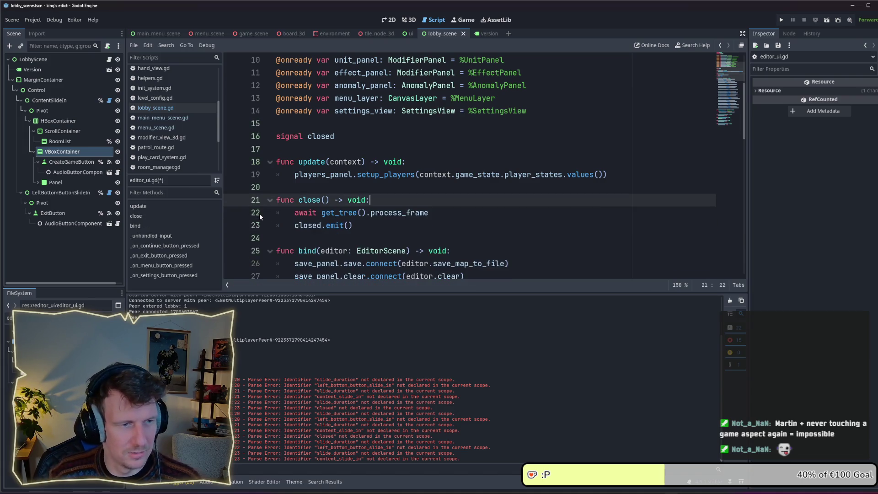
{"action": "left_click", "coordinate": [368, 224]}
{"action": "key", "text": "ctrl+s"}
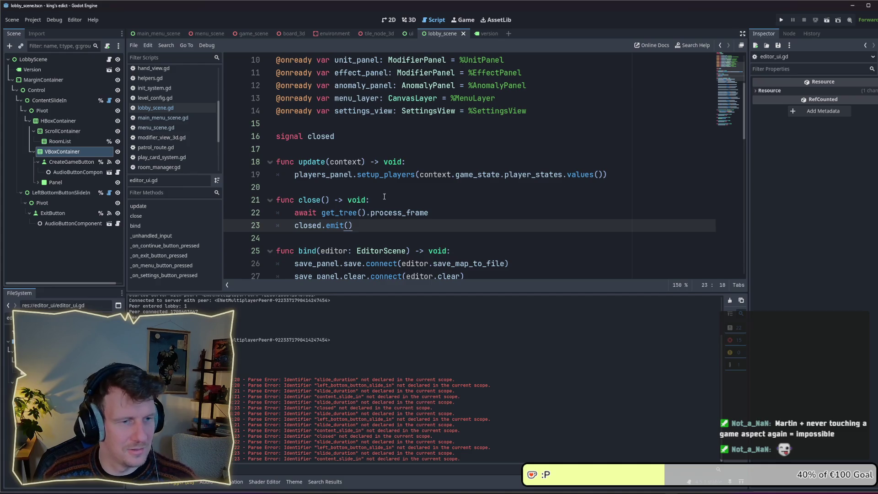
{"action": "left_click", "coordinate": [385, 199]}
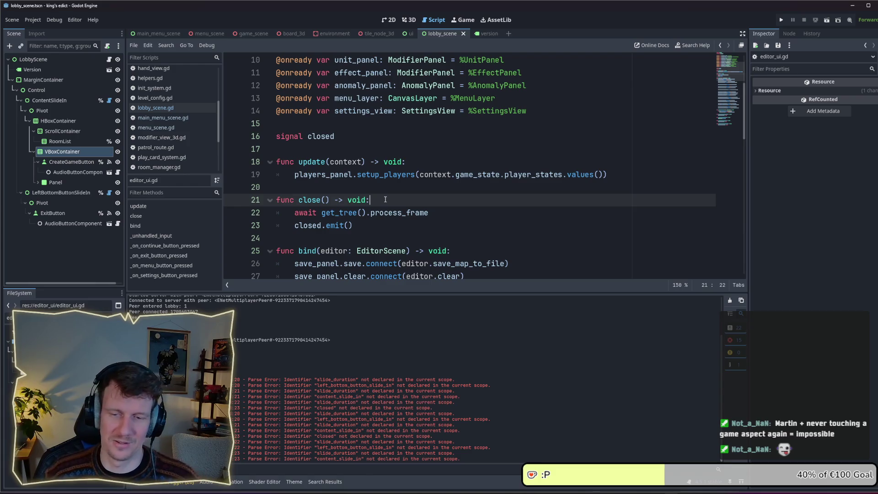
{"action": "left_click", "coordinate": [367, 225]}
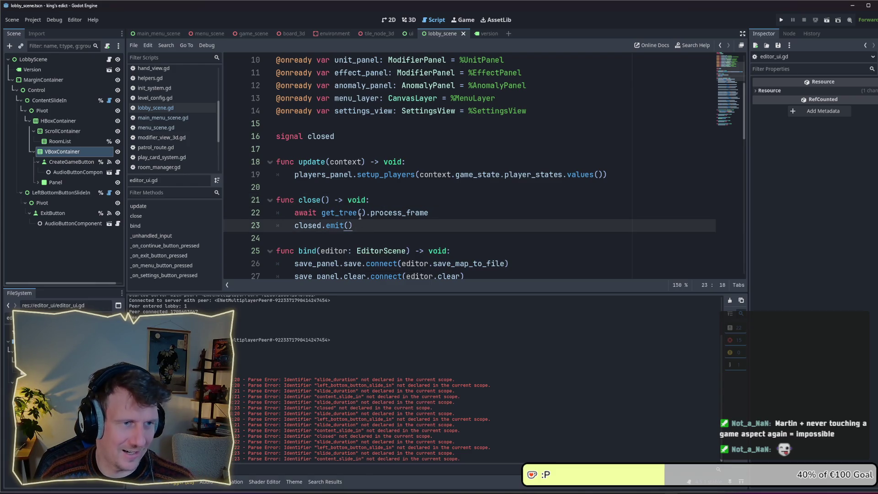
{"action": "mouse_move", "coordinate": [359, 216]}
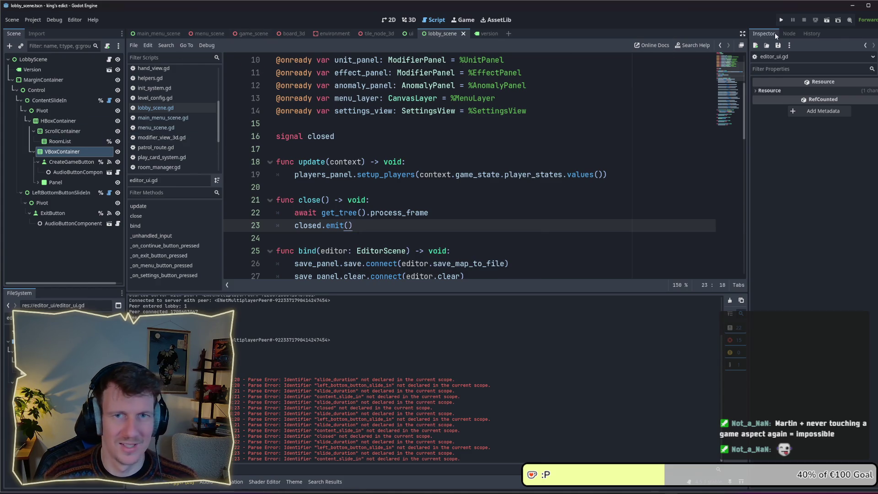
{"action": "left_click", "coordinate": [782, 20]}
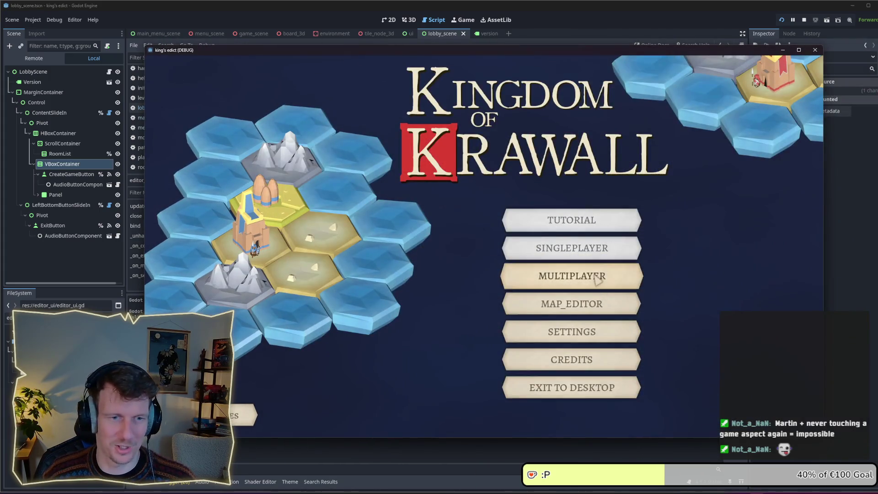
- Go to the lobby and back, then leave the map editor via Esc and BACK_TO_MAIN_MENU
{"action": "left_click", "coordinate": [594, 277]}
{"action": "left_click", "coordinate": [251, 415]}
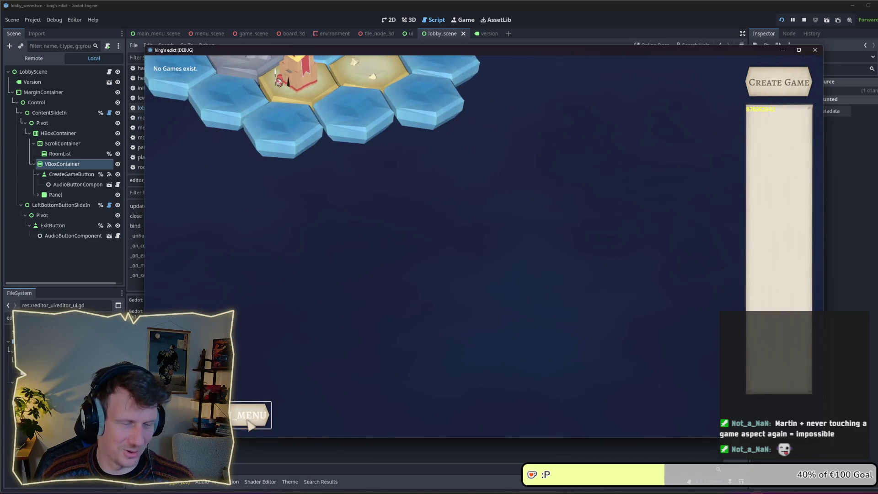
{"action": "left_click", "coordinate": [611, 308]}
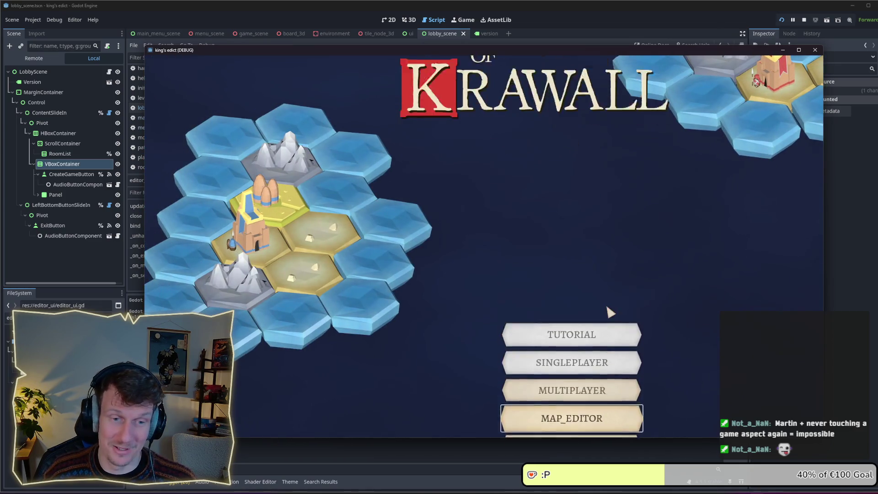
{"action": "key", "text": "Escape"}
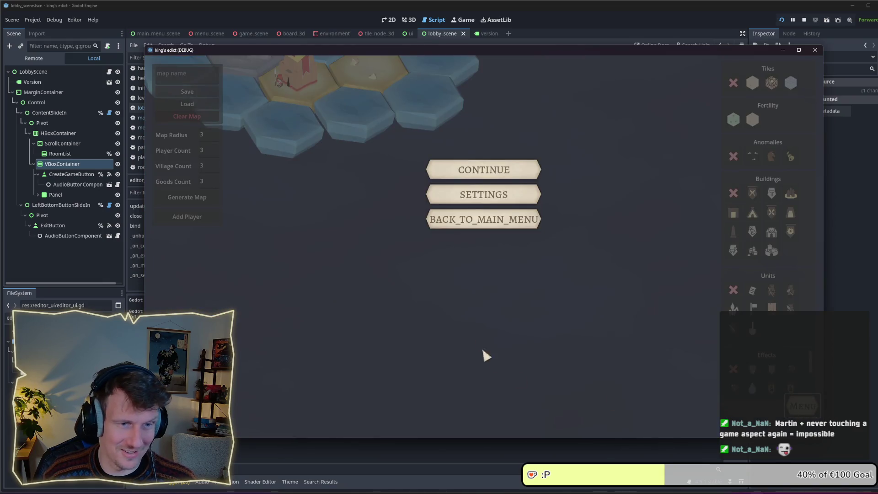
{"action": "left_click", "coordinate": [481, 220]}
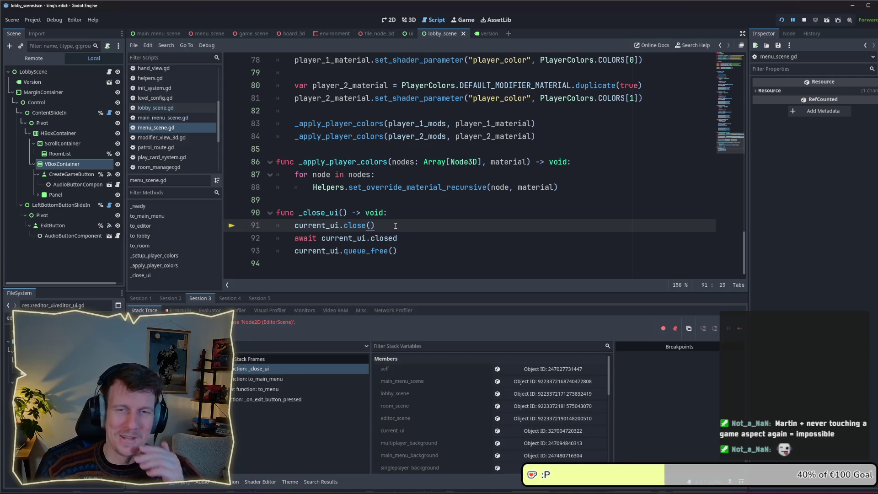
- Stop the game and review the current_ui.close() and await lines in _close_ui
{"action": "left_click", "coordinate": [803, 20]}
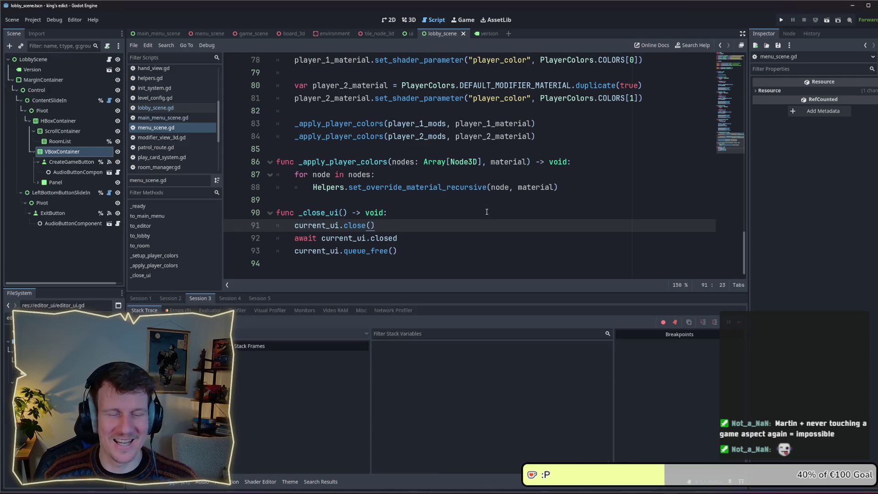
{"action": "mouse_move", "coordinate": [400, 238]}
{"action": "left_mouse_down"}
{"action": "mouse_move", "coordinate": [348, 238]}
{"action": "mouse_move", "coordinate": [326, 225]}
{"action": "left_mouse_up"}
{"action": "left_click", "coordinate": [390, 229]}
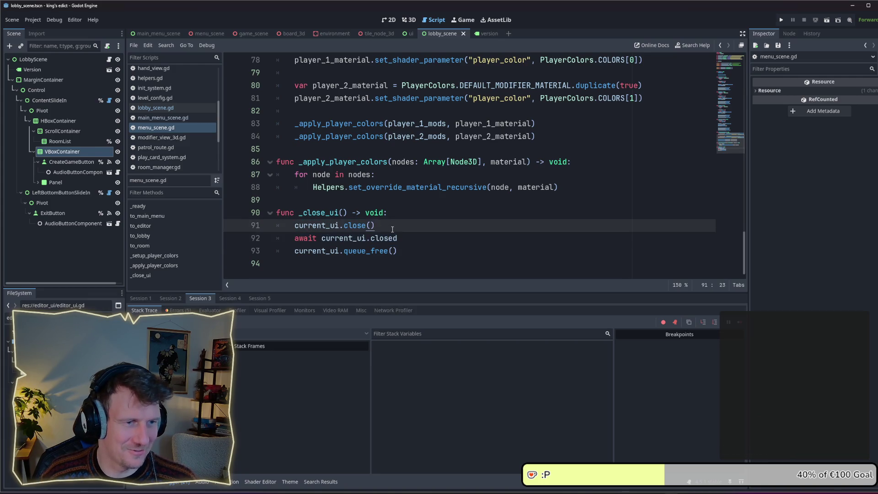
{"action": "scroll", "coordinate": [392, 229], "scroll_direction": "up", "scroll_amount": 5}
{"action": "scroll", "coordinate": [392, 229], "scroll_direction": "down", "scroll_amount": 5}
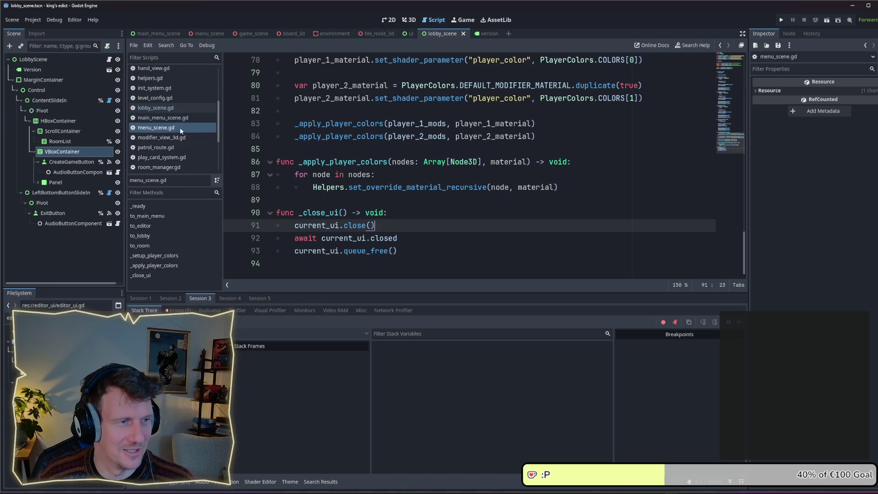
{"action": "left_click_drag", "start_coordinate": [374, 225], "coordinate": [296, 225]}
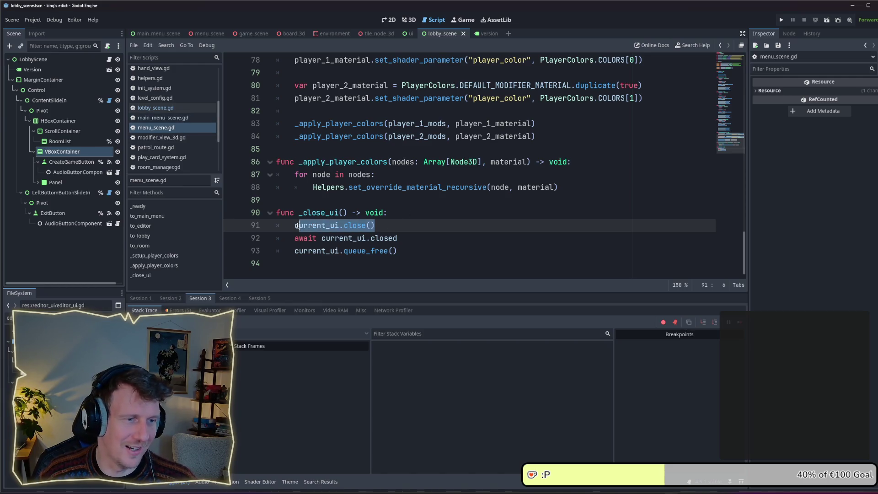
{"action": "left_click", "coordinate": [390, 229]}
- Look over menu_scene.gd's variable declarations at the top and the _close_ui helper at the end
{"action": "scroll", "coordinate": [389, 229], "scroll_direction": "up", "scroll_amount": 1}
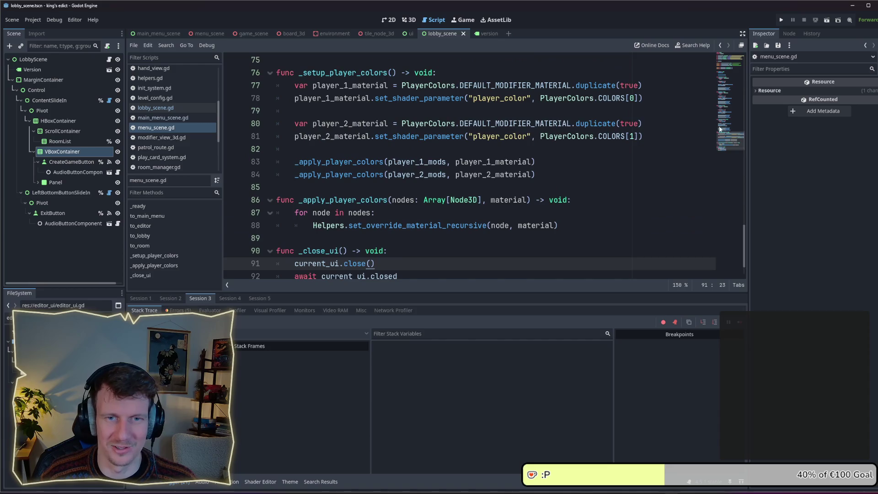
{"action": "left_click", "coordinate": [733, 80]}
{"action": "scroll", "coordinate": [376, 212], "scroll_direction": "down", "scroll_amount": 1}
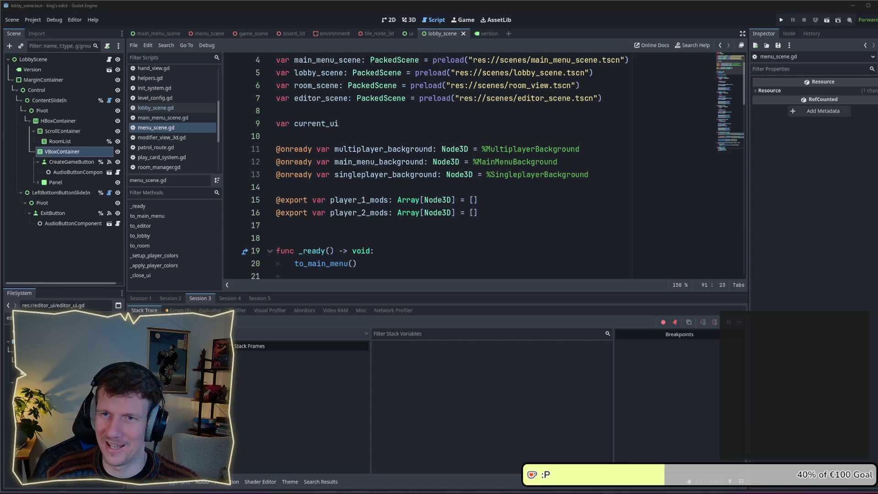
{"action": "left_click", "coordinate": [404, 225]}
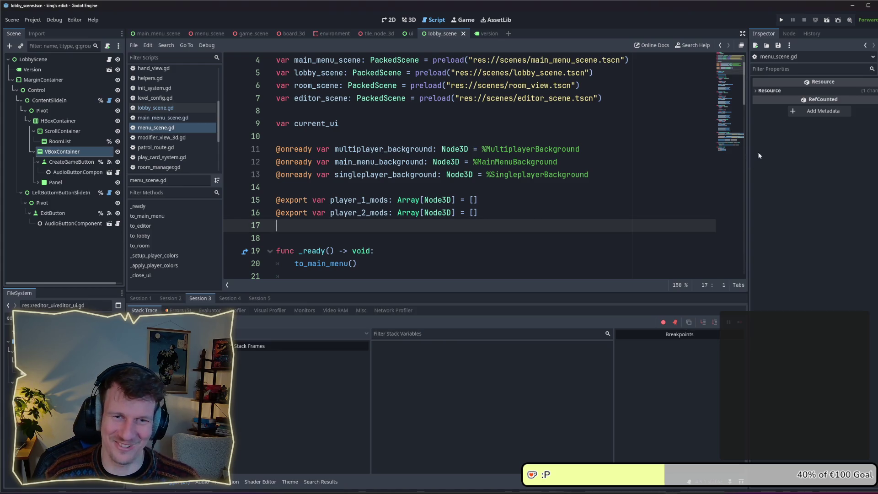
{"action": "left_click", "coordinate": [730, 149]}
{"action": "left_click", "coordinate": [338, 200]}
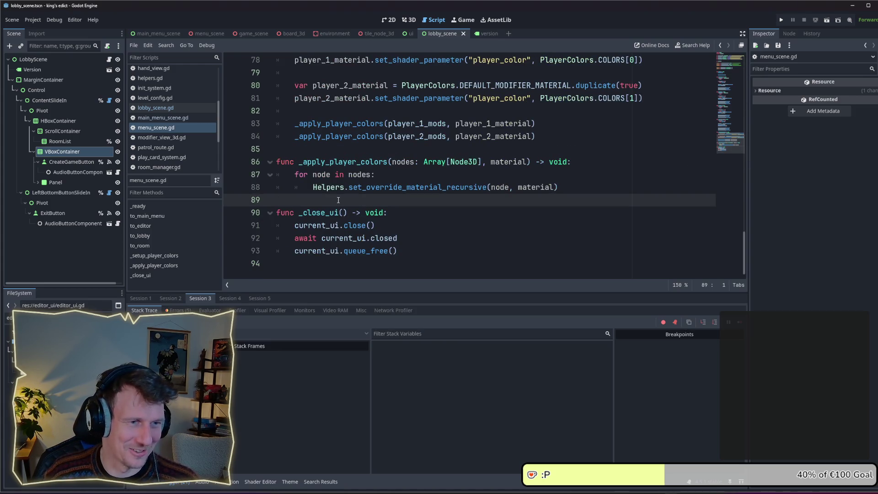
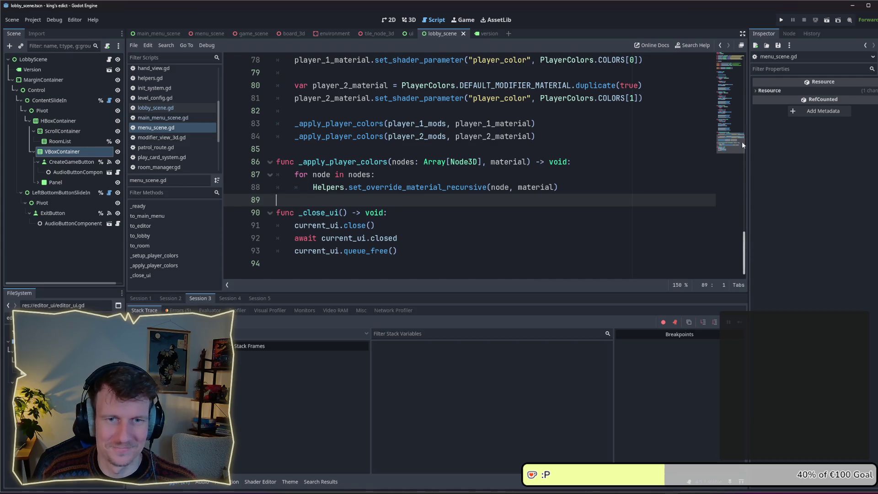
- Scroll through menu_scene.gd and select the MenuScene class name
{"action": "scroll", "coordinate": [729, 73], "scroll_direction": "up", "scroll_amount": 20}
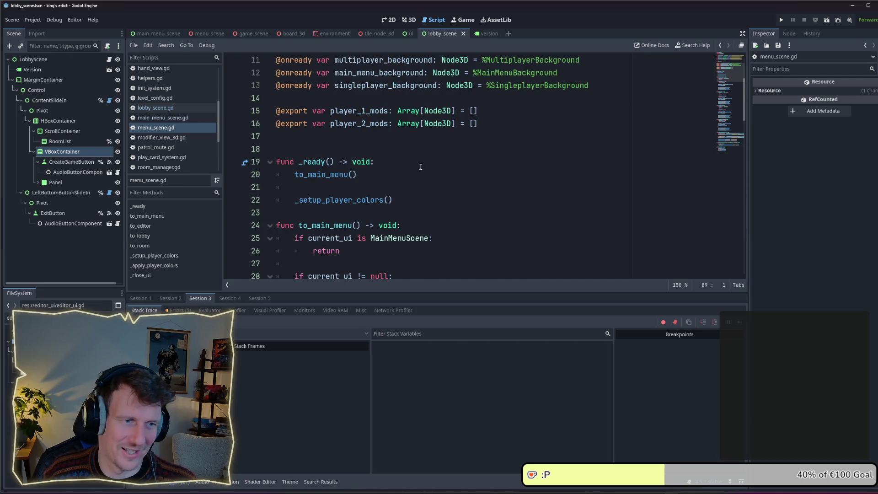
{"action": "scroll", "coordinate": [420, 167], "scroll_direction": "down", "scroll_amount": 1}
{"action": "scroll", "coordinate": [389, 200], "scroll_direction": "up", "scroll_amount": 5}
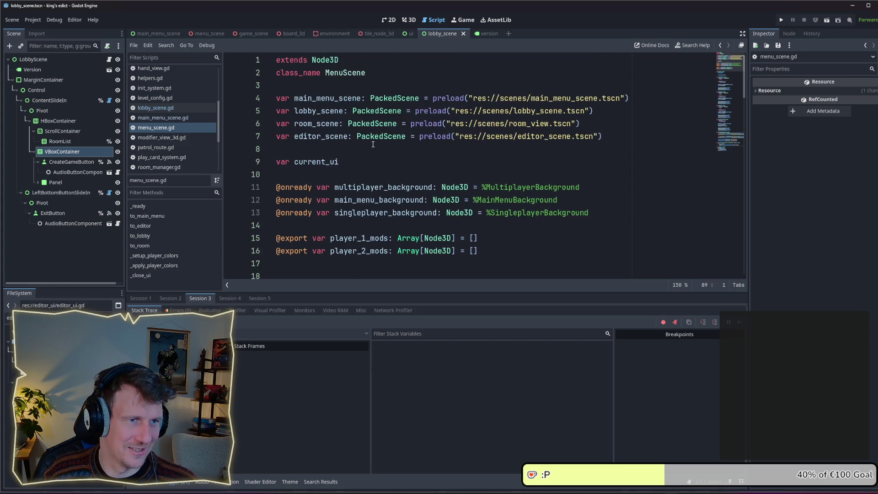
{"action": "double_click", "coordinate": [345, 73]}
- Inspect current_ui and the awaited closed signal in _close_ui, then show the debugger's error list
{"action": "scroll", "coordinate": [364, 94], "scroll_direction": "down", "scroll_amount": 3}
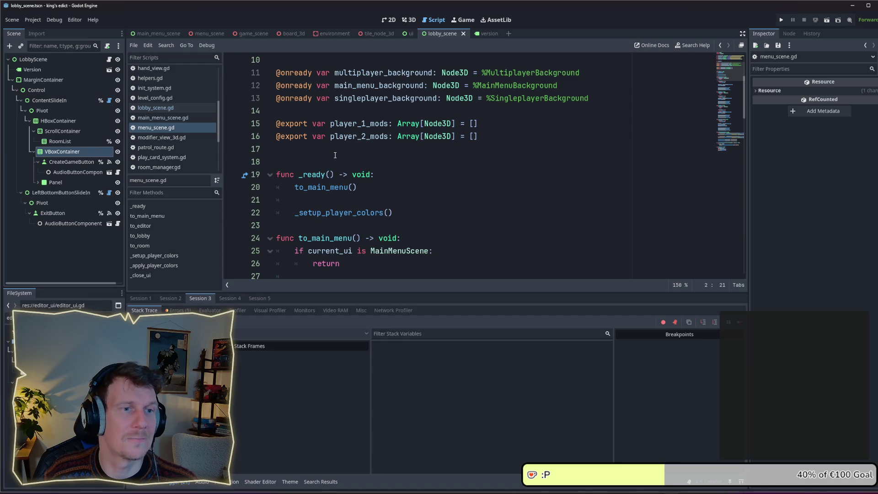
{"action": "scroll", "coordinate": [335, 156], "scroll_direction": "up", "scroll_amount": 3}
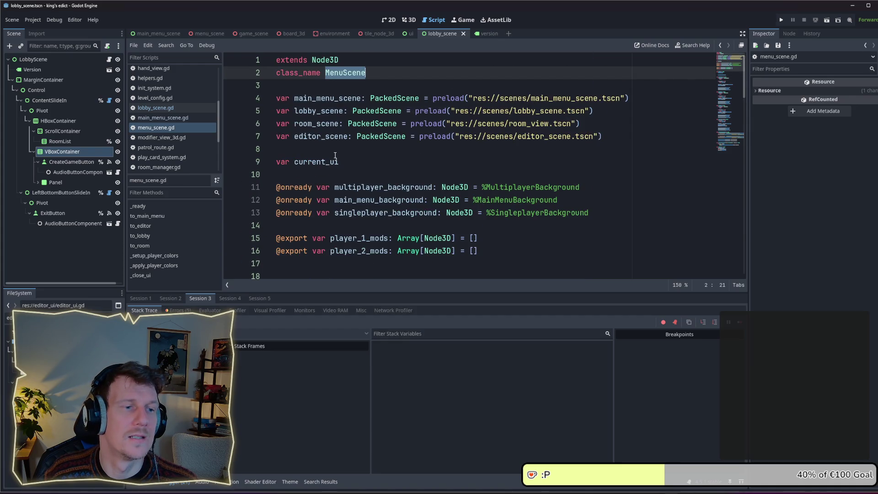
{"action": "scroll", "coordinate": [335, 156], "scroll_direction": "down", "scroll_amount": 8}
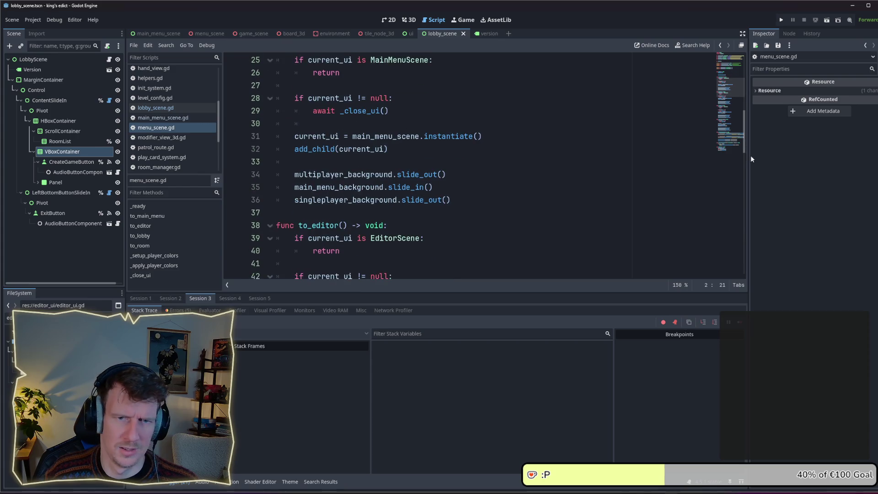
{"action": "scroll", "coordinate": [661, 158], "scroll_direction": "down", "scroll_amount": 15}
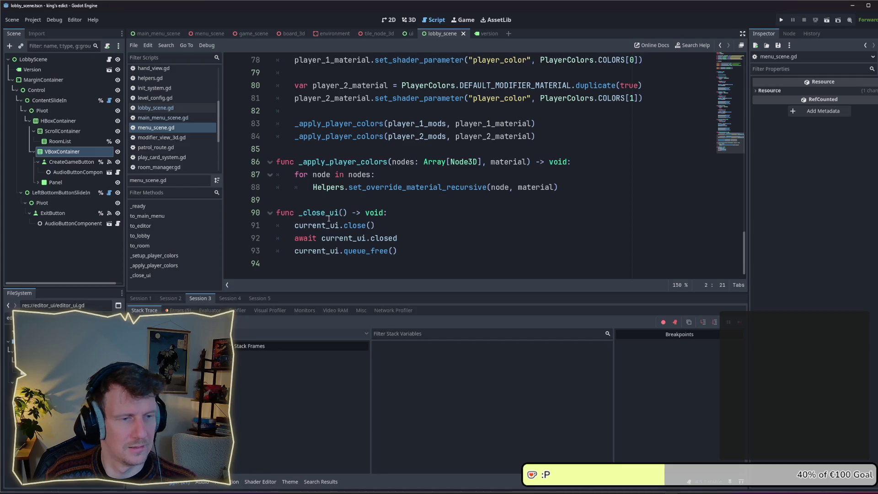
{"action": "double_click", "coordinate": [304, 225]}
{"action": "left_click", "coordinate": [371, 238]}
{"action": "double_click", "coordinate": [375, 238]}
{"action": "left_click", "coordinate": [179, 310]}
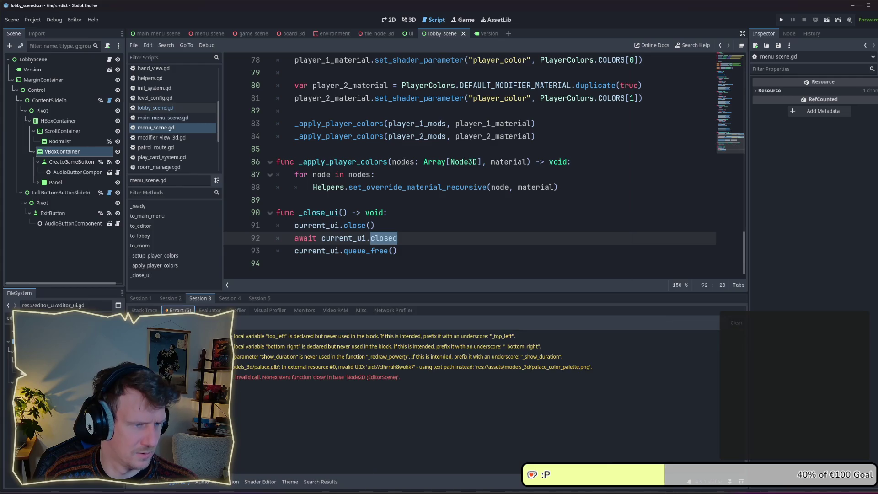
- Jump from the close error to line 91 and select the close call
{"action": "mouse_move", "coordinate": [252, 381]}
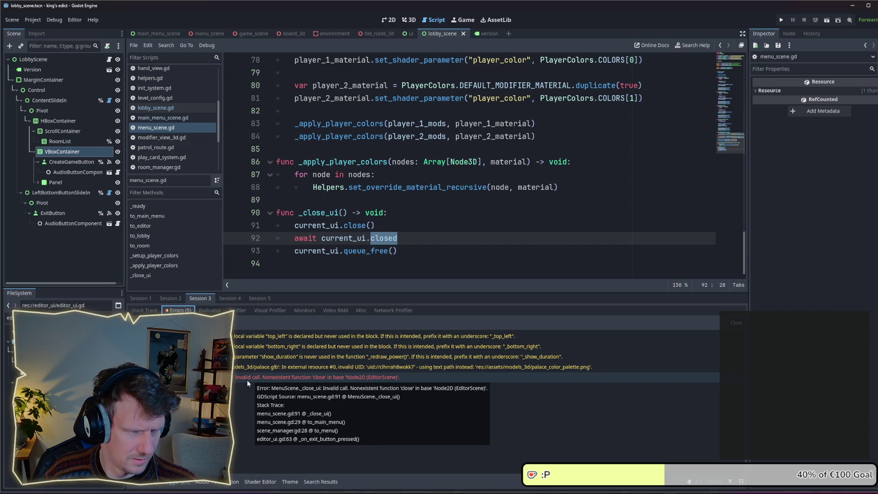
{"action": "left_click", "coordinate": [248, 381]}
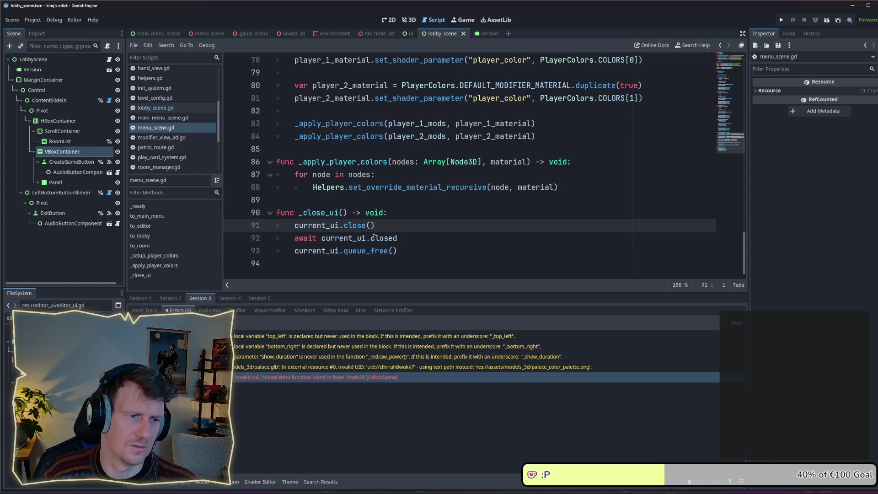
{"action": "double_click", "coordinate": [353, 226]}
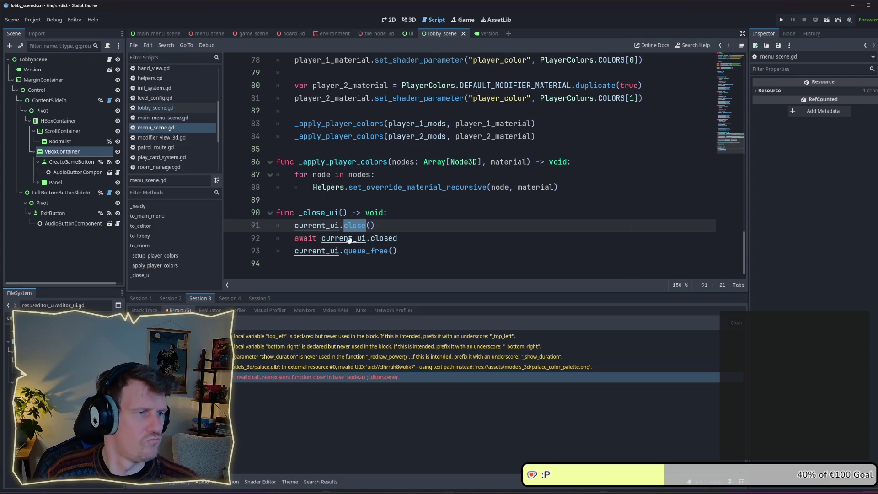
- Scroll up through menu_scene.gd and select editor_scene in its preload path
{"action": "left_click", "coordinate": [156, 128]}
{"action": "scroll", "coordinate": [453, 196], "scroll_direction": "up", "scroll_amount": 4}
{"action": "scroll", "coordinate": [453, 196], "scroll_direction": "up", "scroll_amount": 20}
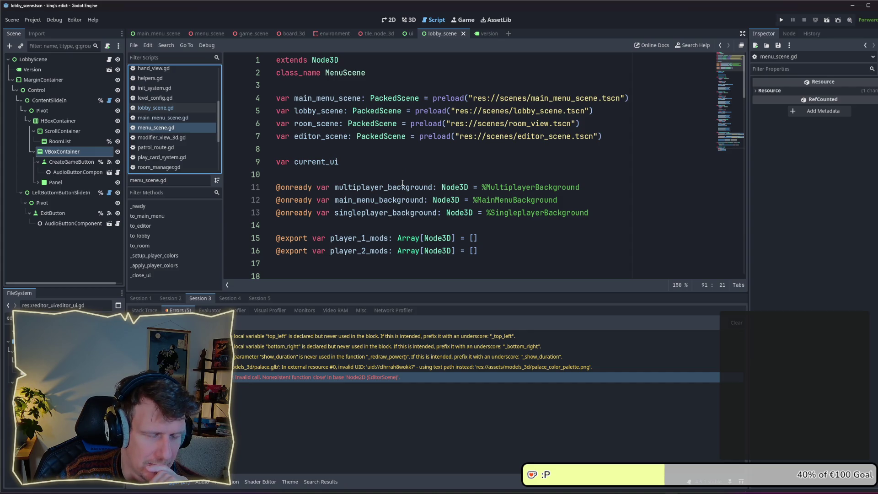
{"action": "left_click_drag", "start_coordinate": [743, 95], "coordinate": [734, 322]}
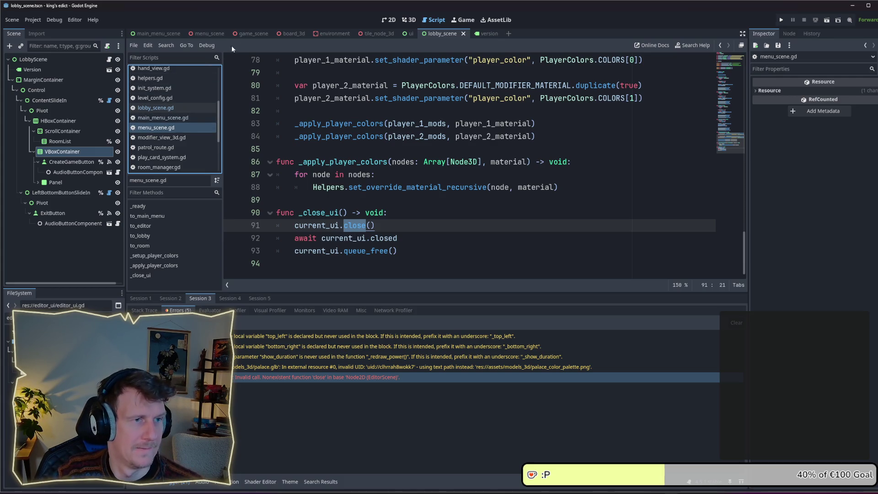
{"action": "scroll", "coordinate": [389, 229], "scroll_direction": "up", "scroll_amount": 1}
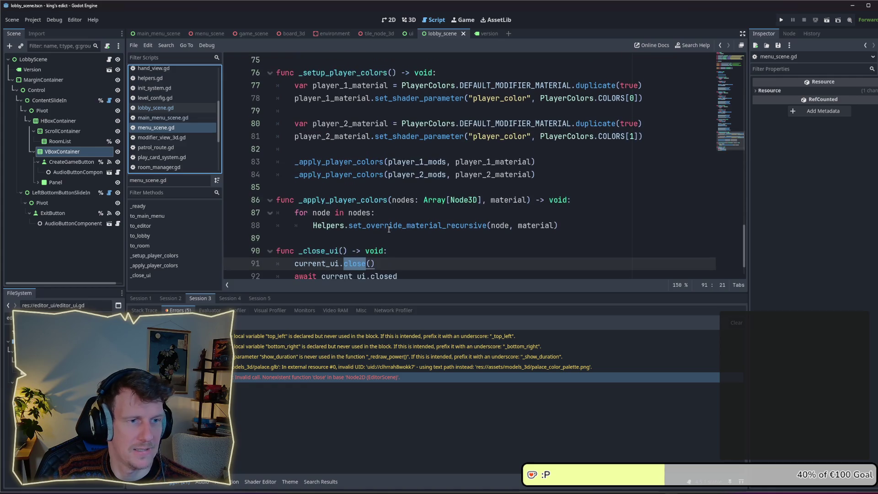
{"action": "scroll", "coordinate": [388, 229], "scroll_direction": "down", "scroll_amount": 1}
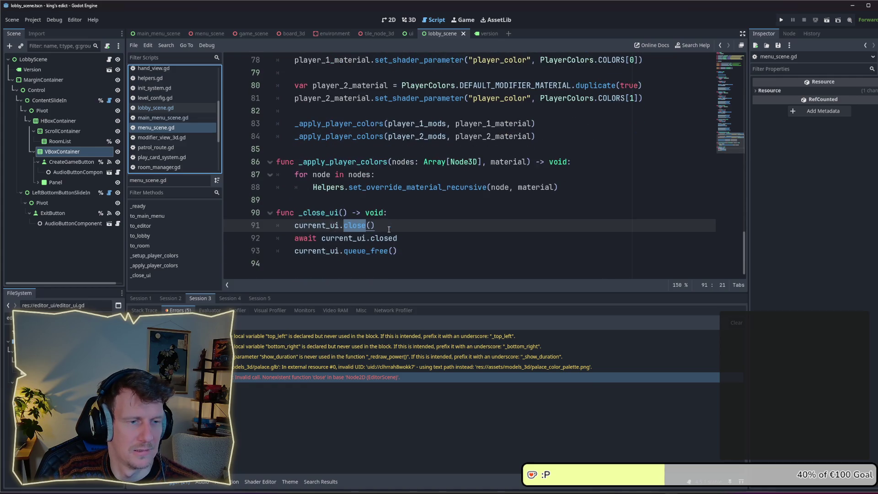
{"action": "scroll", "coordinate": [388, 229], "scroll_direction": "up", "scroll_amount": 20}
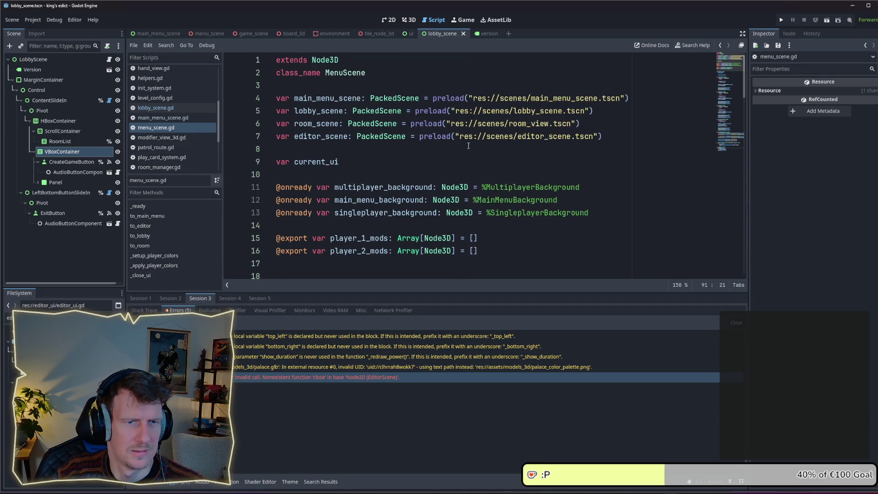
{"action": "double_click", "coordinate": [555, 136]}
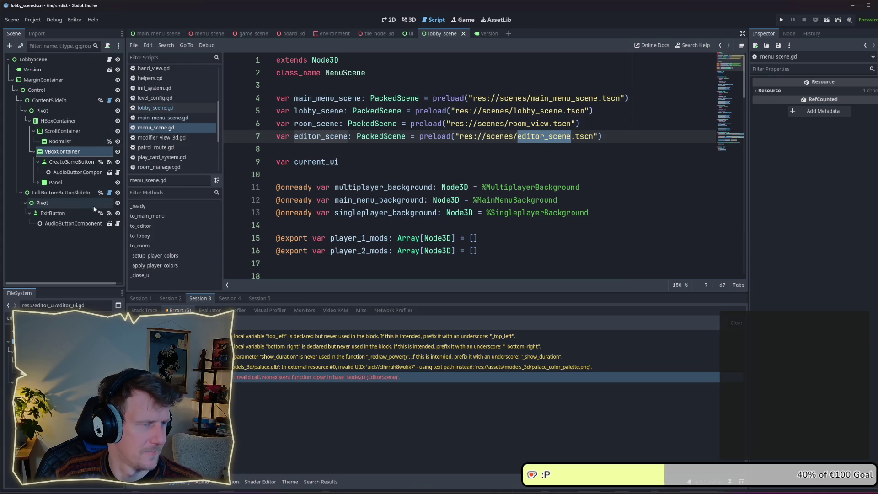
- Open the editor_scene scene in the 2D workspace
{"action": "scroll", "coordinate": [155, 132], "scroll_direction": "down", "scroll_amount": 4}
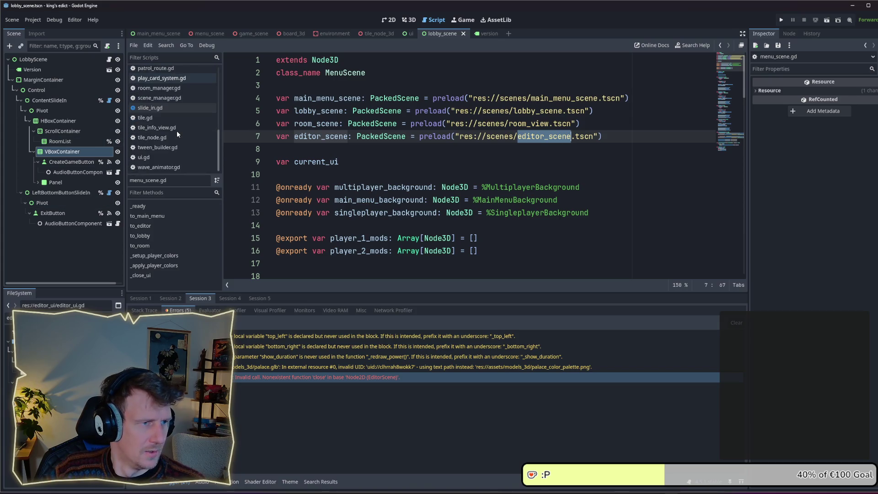
{"action": "scroll", "coordinate": [176, 128], "scroll_direction": "up", "scroll_amount": 5}
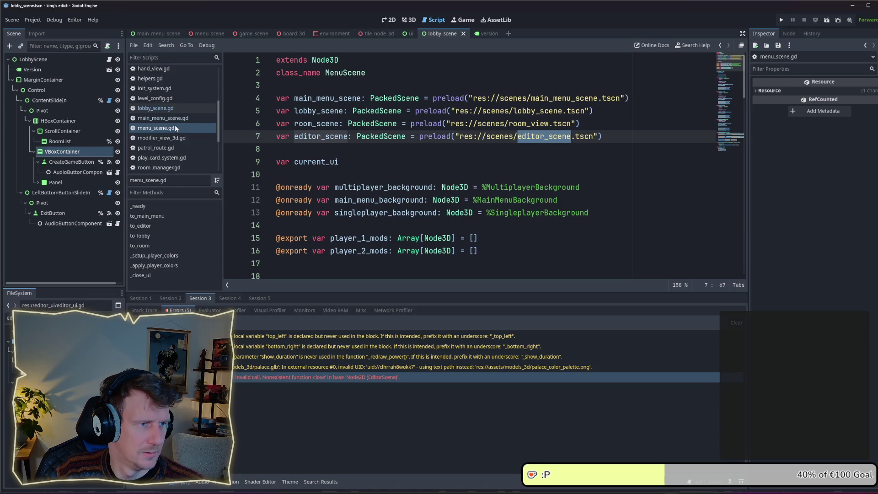
{"action": "scroll", "coordinate": [175, 124], "scroll_direction": "up", "scroll_amount": 3}
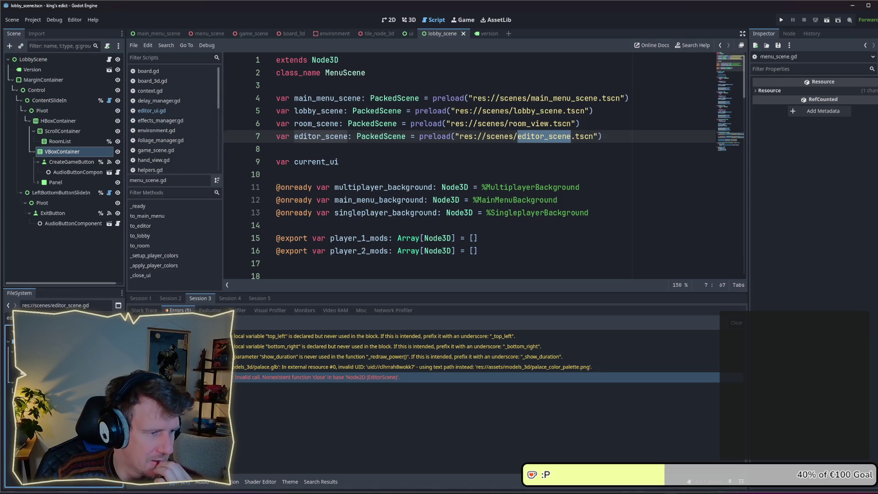
{"action": "left_click", "coordinate": [544, 137], "text": "ctrl"}
{"action": "left_click", "coordinate": [394, 22]}
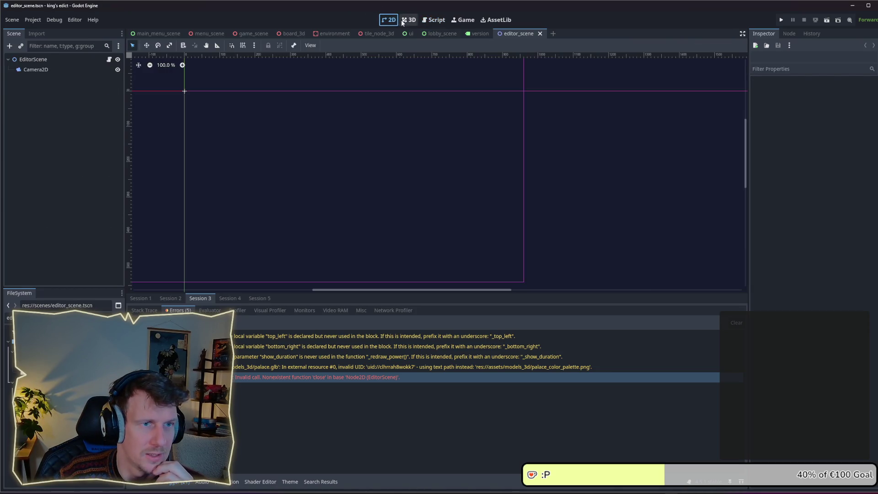
- Check editor_scene in 3D, review editor_scene.gd's board and editor_ui preloads, then return to lobby_scene
{"action": "left_click", "coordinate": [409, 20]}
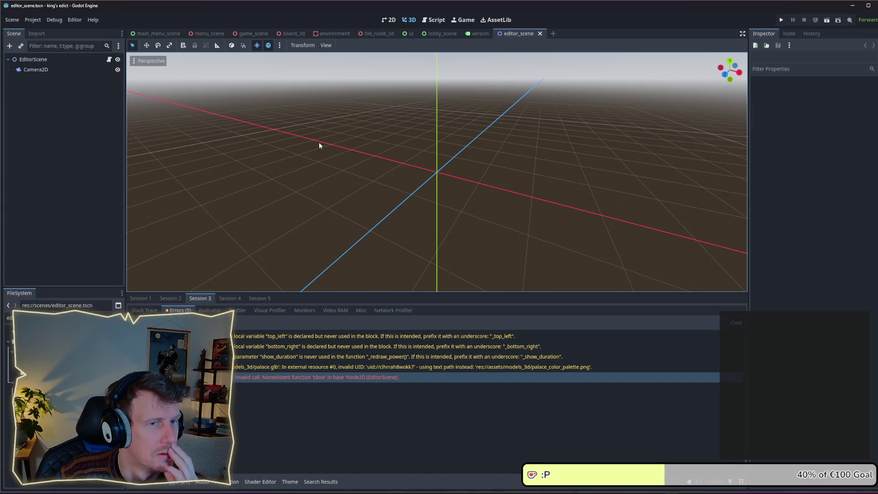
{"action": "left_click", "coordinate": [109, 59]}
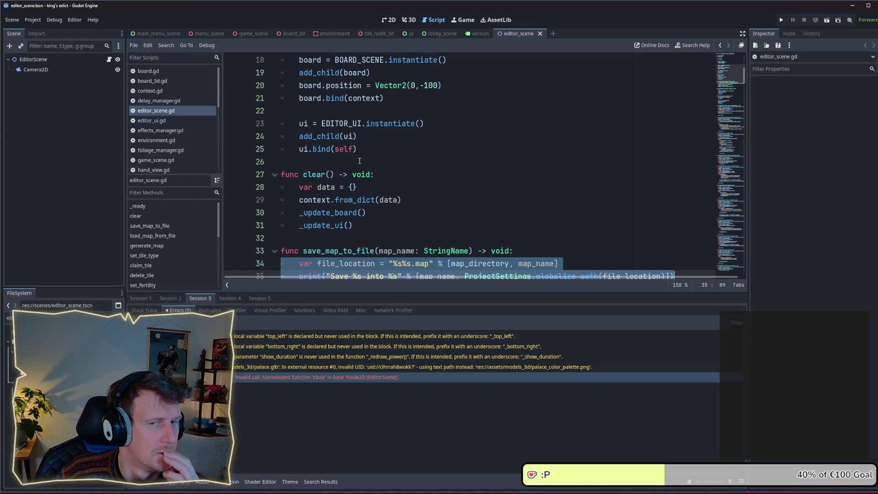
{"action": "scroll", "coordinate": [359, 161], "scroll_direction": "up", "scroll_amount": 6}
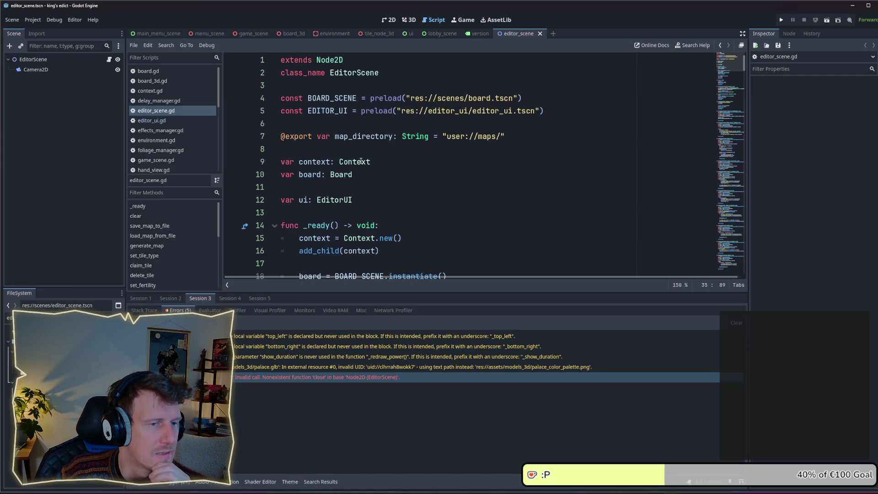
{"action": "left_click", "coordinate": [447, 34]}
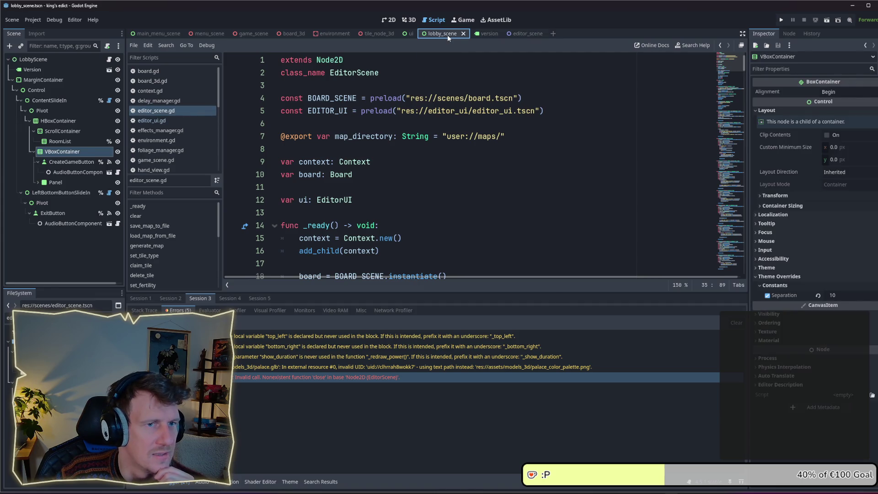
- Look at main_menu_scene.gd, then open the menu_scene.gd script
{"action": "left_click", "coordinate": [155, 33]}
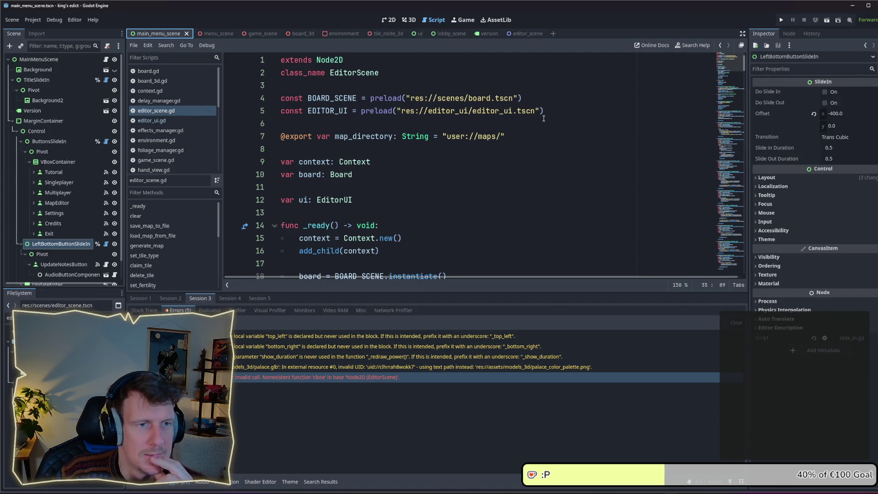
{"action": "left_click", "coordinate": [106, 59]}
{"action": "scroll", "coordinate": [530, 157], "scroll_direction": "up", "scroll_amount": 6}
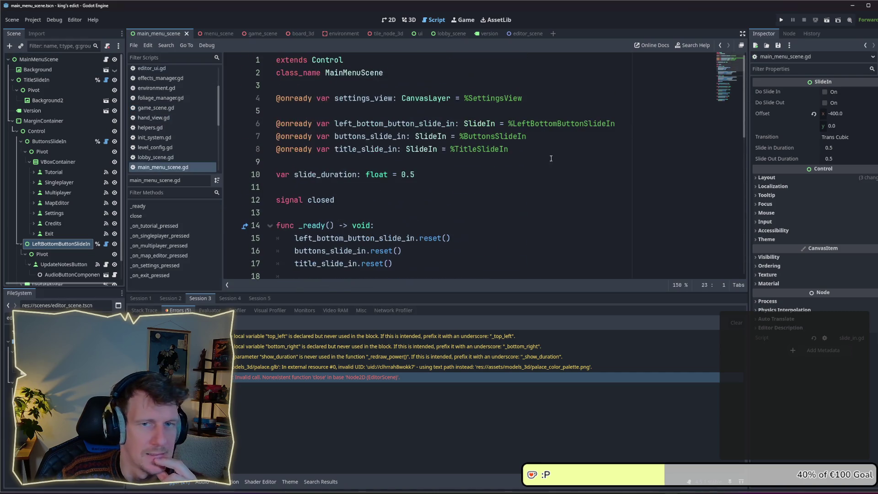
{"action": "left_click", "coordinate": [210, 33]}
{"action": "left_click", "coordinate": [106, 59]}
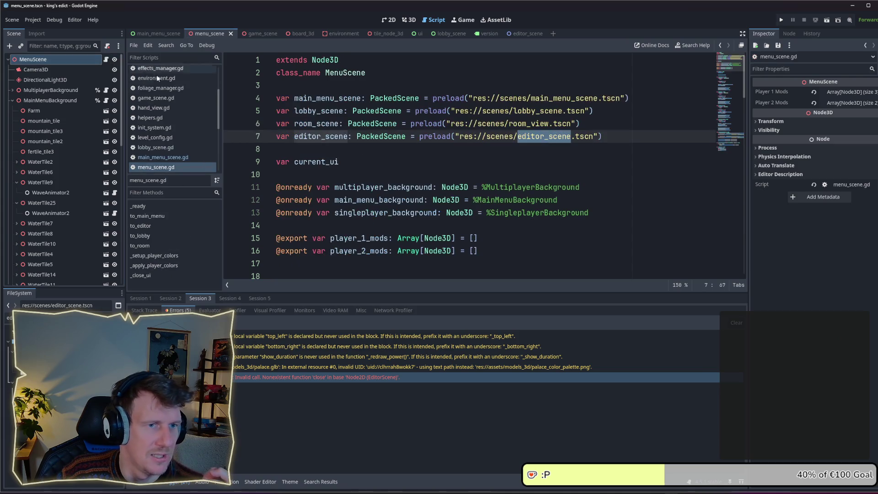
- Select the lobby, room and editor_scene preload lines 4–7, then bring up the editor_scene tab
{"action": "left_click_drag", "start_coordinate": [579, 124], "coordinate": [276, 100]}
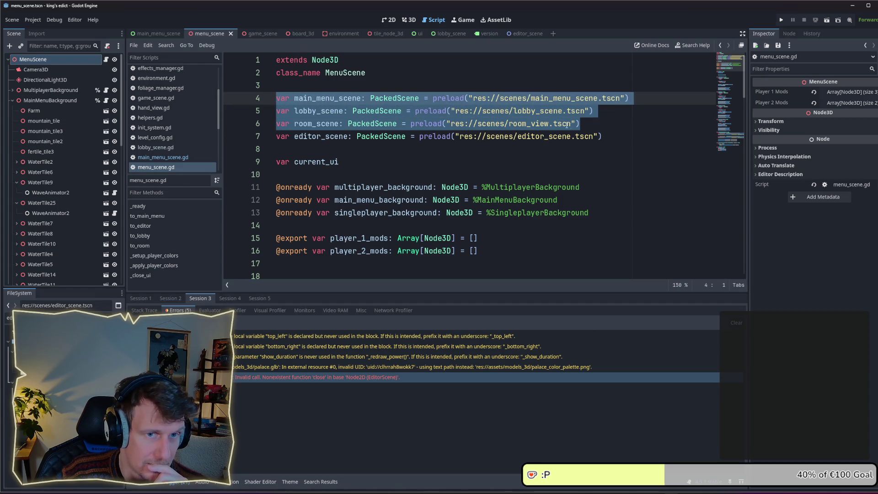
{"action": "left_click", "coordinate": [603, 123]}
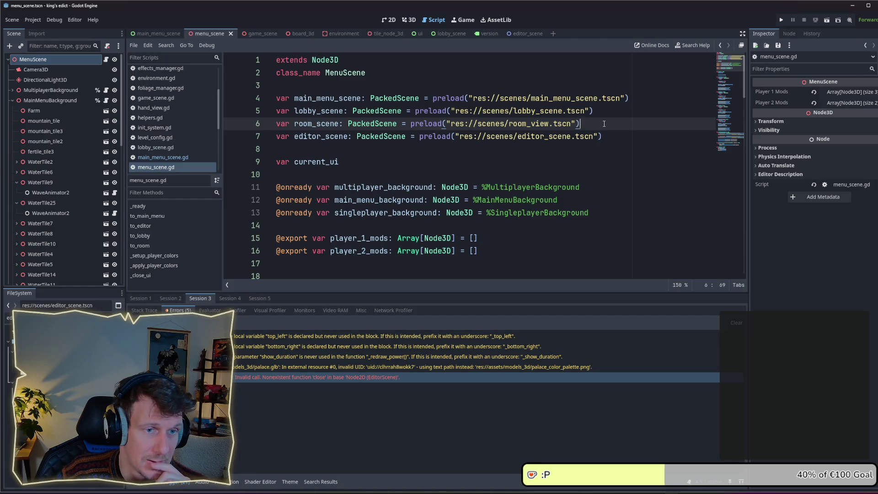
{"action": "left_click", "coordinate": [612, 135]}
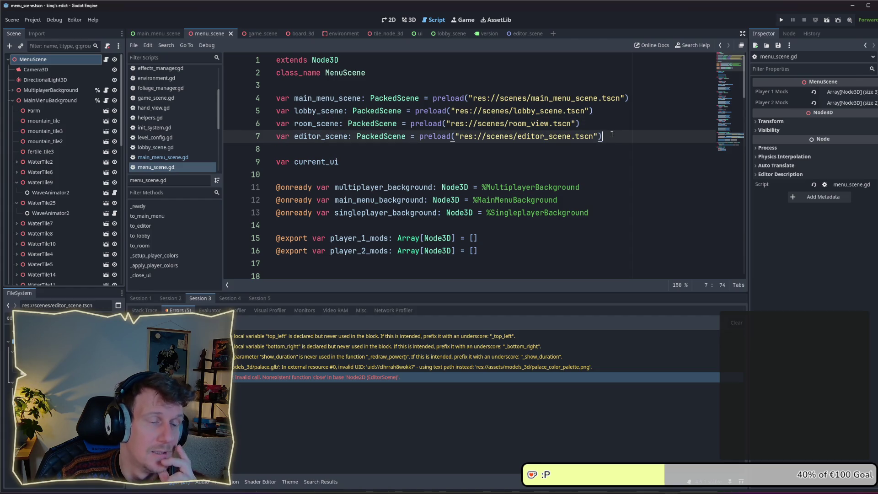
{"action": "mouse_move", "coordinate": [612, 134]}
{"action": "left_mouse_down"}
{"action": "mouse_move", "coordinate": [292, 125]}
{"action": "mouse_move", "coordinate": [269, 137]}
{"action": "mouse_move", "coordinate": [277, 137]}
{"action": "left_mouse_up"}
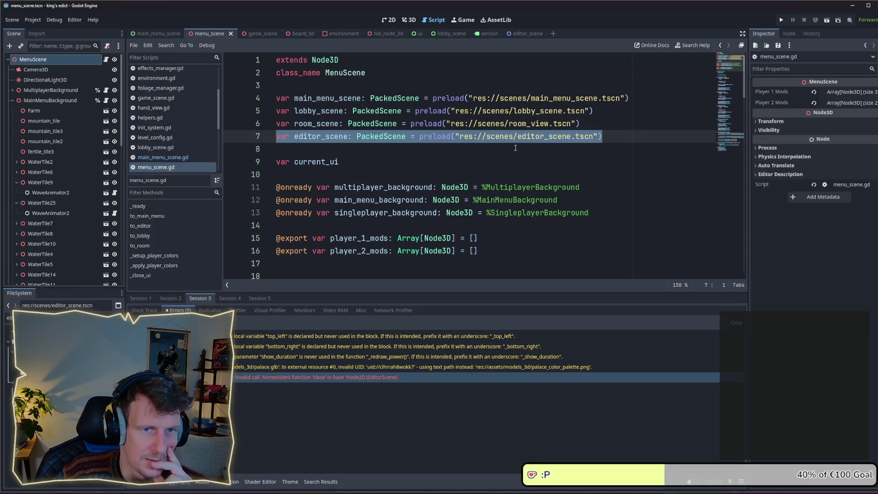
{"action": "left_click", "coordinate": [571, 150]}
{"action": "mouse_move", "coordinate": [607, 136]}
{"action": "left_mouse_down"}
{"action": "mouse_move", "coordinate": [297, 125]}
{"action": "mouse_move", "coordinate": [274, 133]}
{"action": "left_mouse_up"}
{"action": "left_click", "coordinate": [581, 123]}
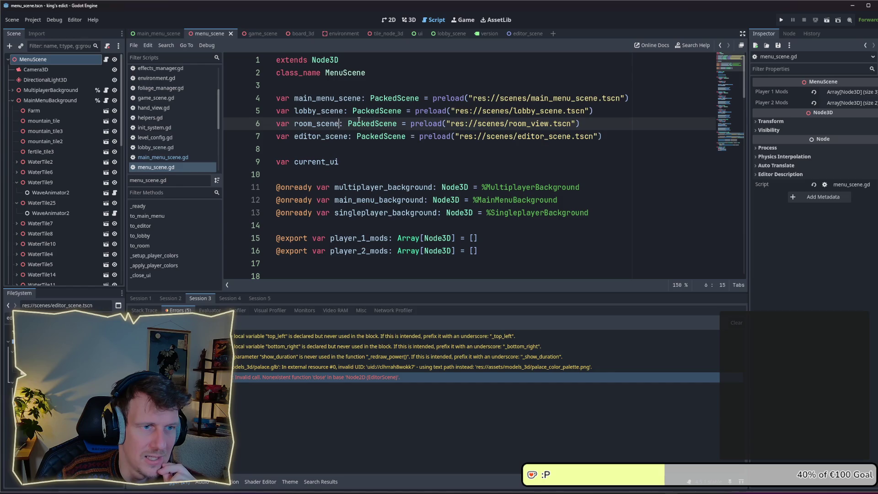
{"action": "left_click_drag", "start_coordinate": [580, 123], "coordinate": [262, 101]}
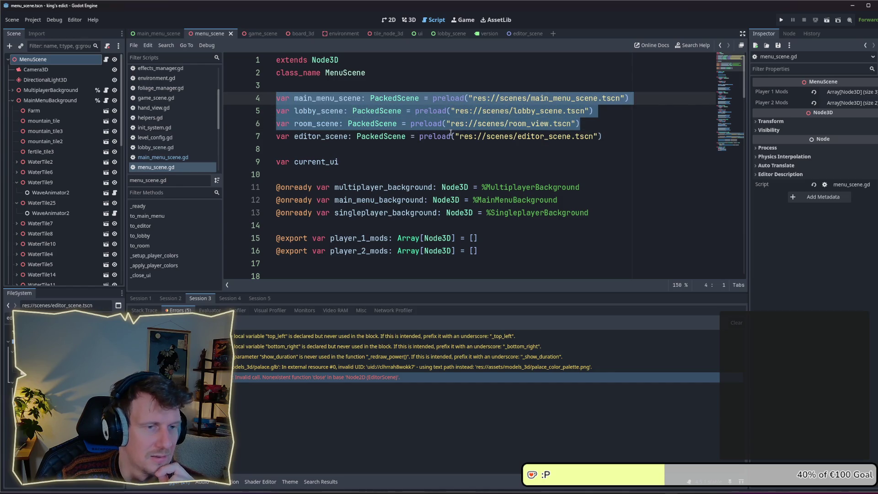
{"action": "left_click", "coordinate": [408, 150]}
{"action": "scroll", "coordinate": [408, 150], "scroll_direction": "down", "scroll_amount": 2}
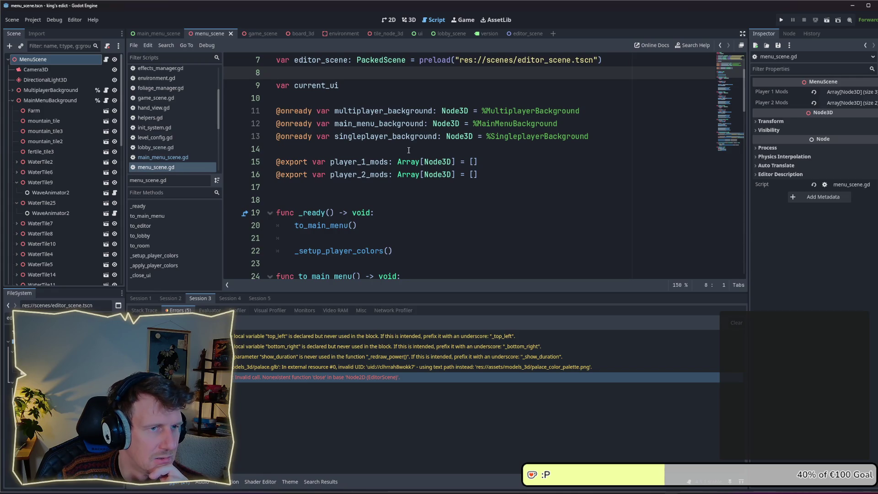
{"action": "left_click", "coordinate": [532, 36]}
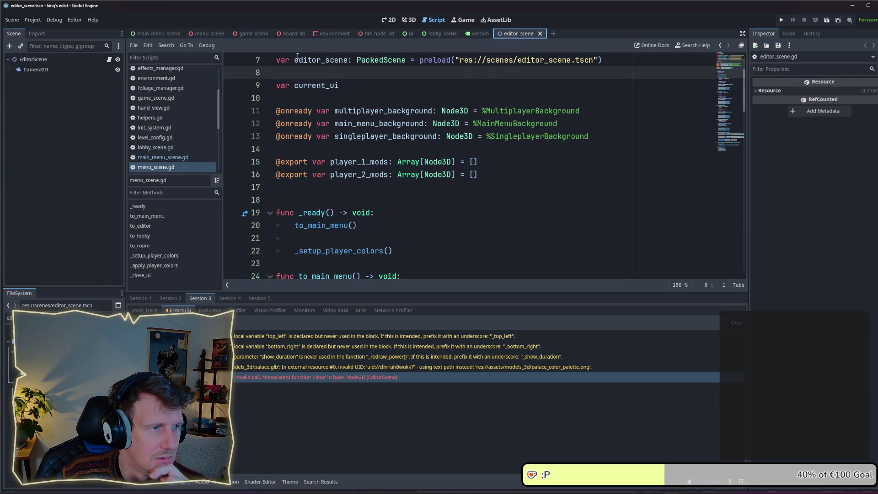
- Compare the EditorScene, MainMenuScene and GameScene scripts, then reopen the MenuScene script
{"action": "left_click", "coordinate": [109, 59]}
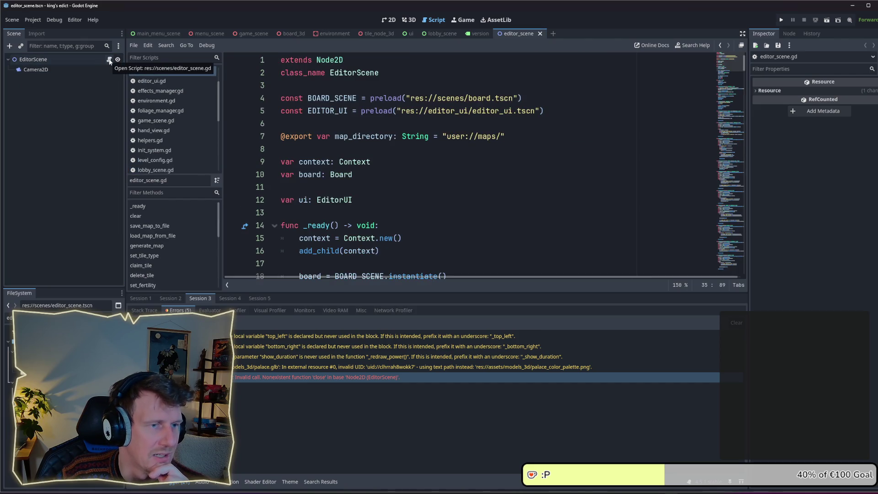
{"action": "left_click", "coordinate": [160, 36]}
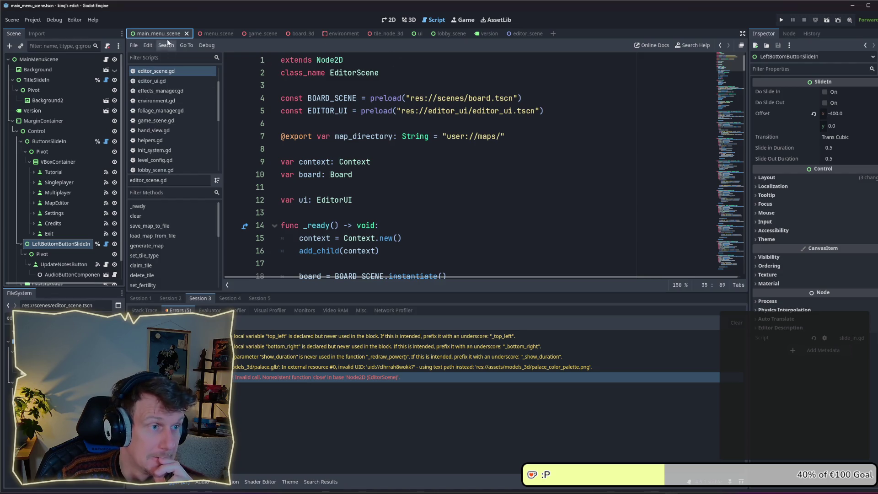
{"action": "left_click", "coordinate": [106, 60]}
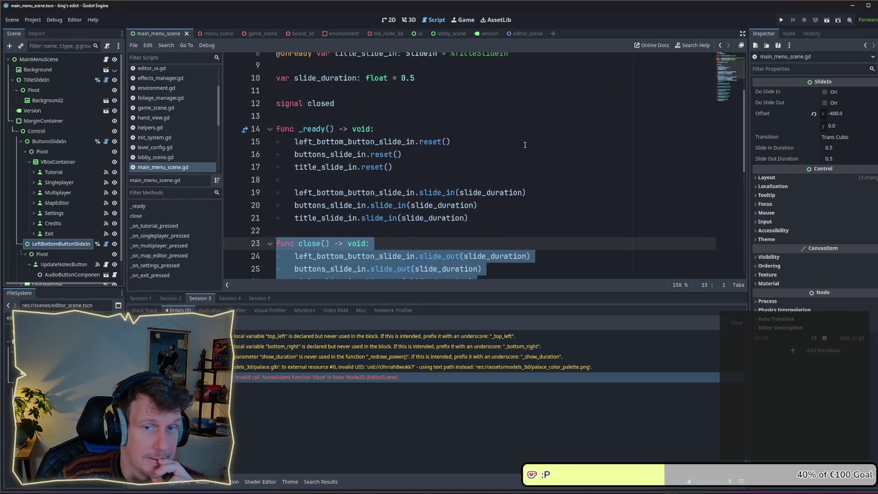
{"action": "left_click", "coordinate": [253, 34]}
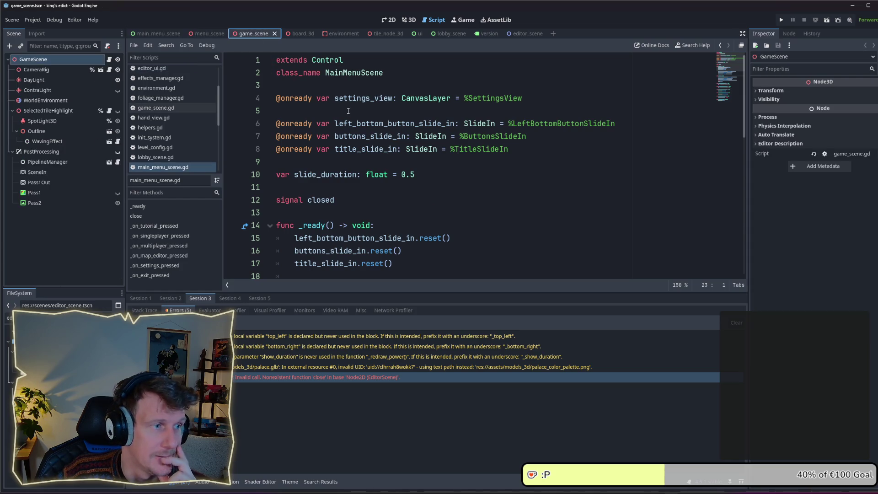
{"action": "left_click", "coordinate": [109, 60]}
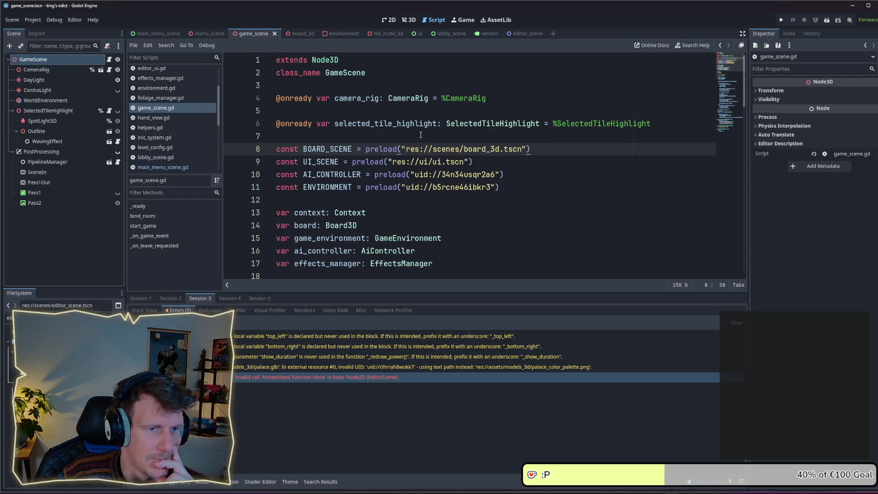
{"action": "left_click", "coordinate": [210, 34]}
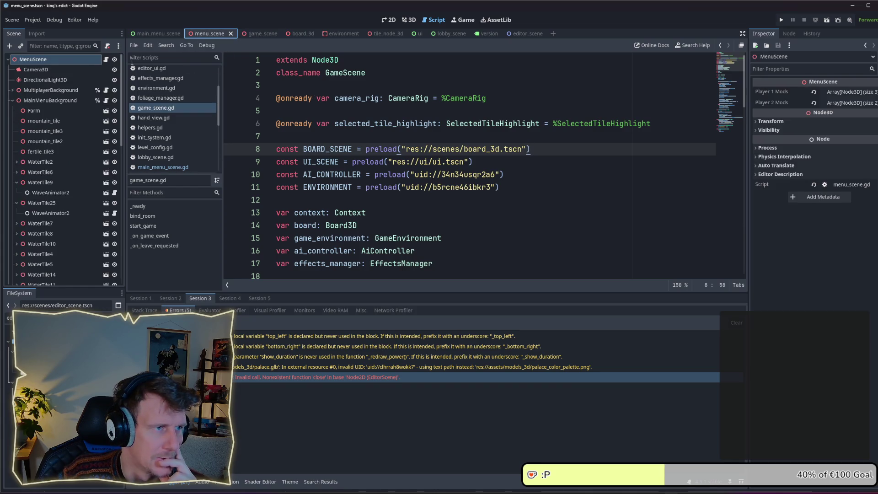
{"action": "left_click", "coordinate": [106, 61]}
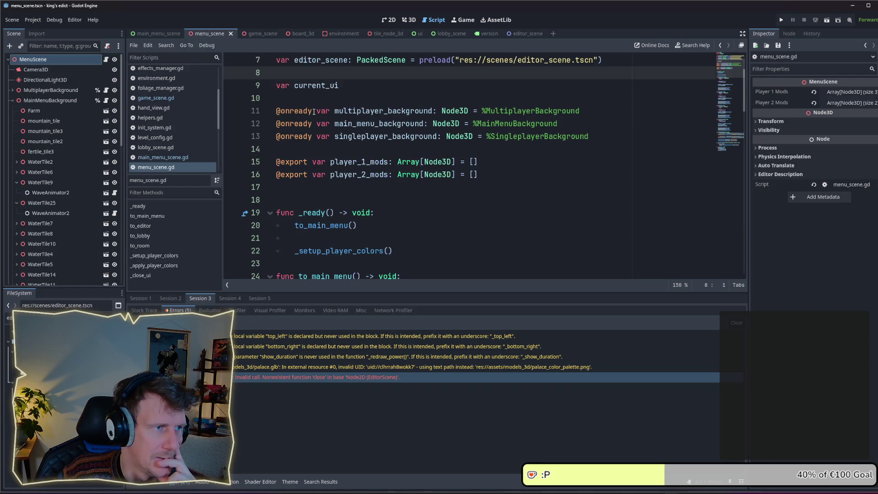
- Scroll to menu_scene.gd's later functions and select the EditorScene check on line 39
{"action": "left_click", "coordinate": [731, 125]}
{"action": "scroll", "coordinate": [347, 170], "scroll_direction": "down", "scroll_amount": 3}
{"action": "scroll", "coordinate": [361, 168], "scroll_direction": "down", "scroll_amount": 2}
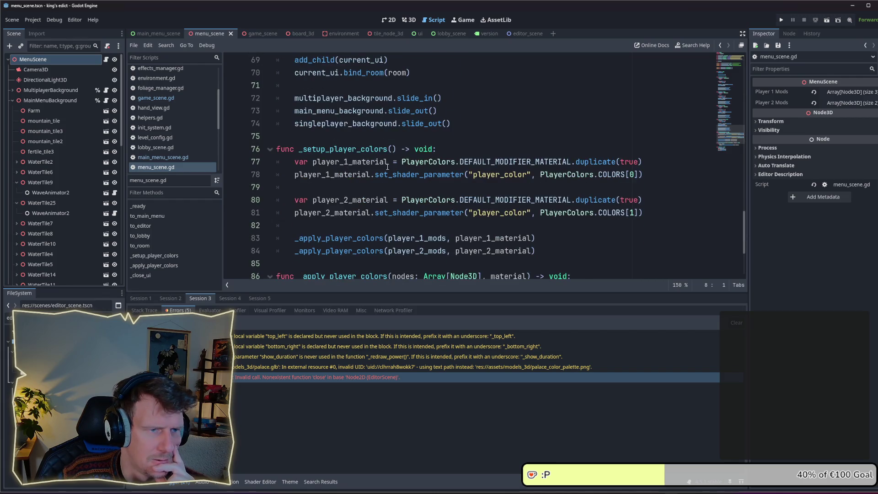
{"action": "scroll", "coordinate": [502, 152], "scroll_direction": "down", "scroll_amount": 3}
{"action": "scroll", "coordinate": [502, 152], "scroll_direction": "up", "scroll_amount": 11}
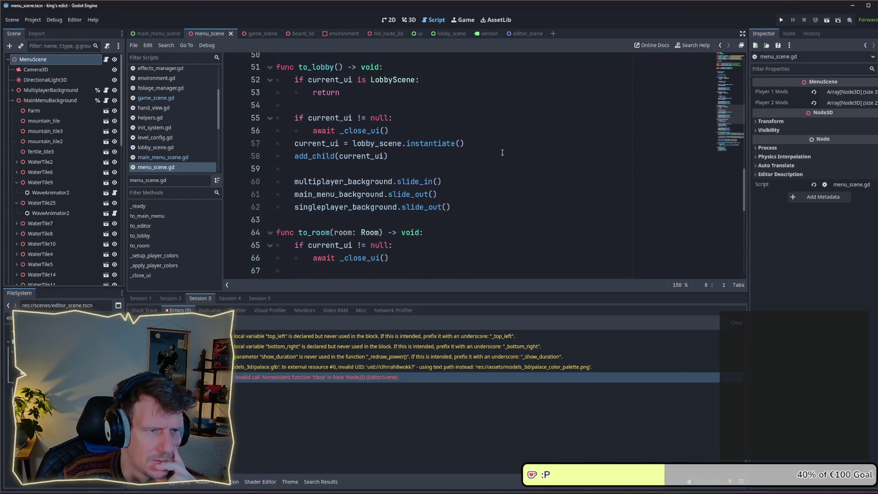
{"action": "scroll", "coordinate": [502, 152], "scroll_direction": "up", "scroll_amount": 5}
{"action": "scroll", "coordinate": [475, 158], "scroll_direction": "down", "scroll_amount": 1}
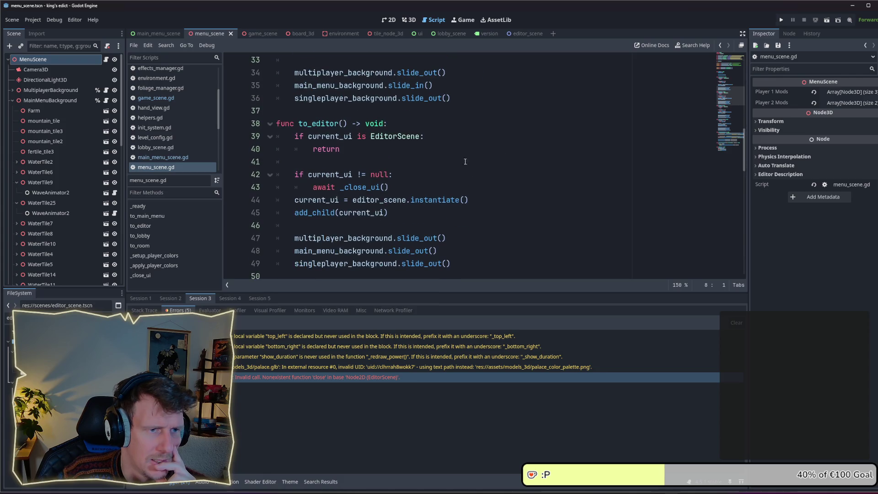
{"action": "left_click_drag", "start_coordinate": [429, 137], "coordinate": [294, 136]}
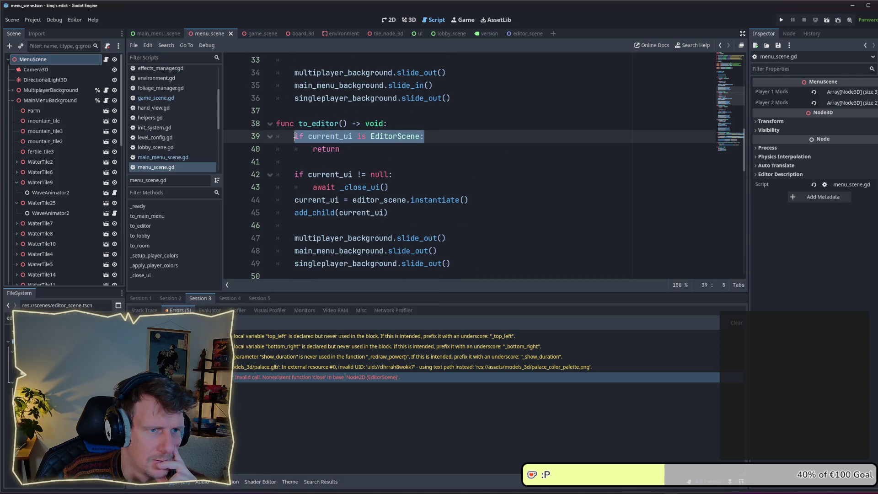
{"action": "left_click", "coordinate": [374, 149]}
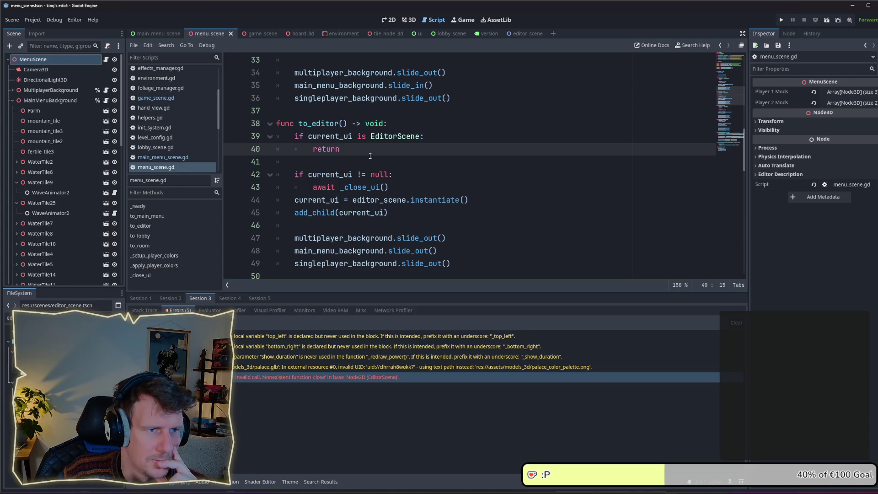
- Select editor_scene.instantiate() on line 44, then run the project with F5
{"action": "mouse_move", "coordinate": [468, 199]}
{"action": "left_mouse_down"}
{"action": "mouse_move", "coordinate": [279, 200]}
{"action": "mouse_move", "coordinate": [287, 199]}
{"action": "left_mouse_up"}
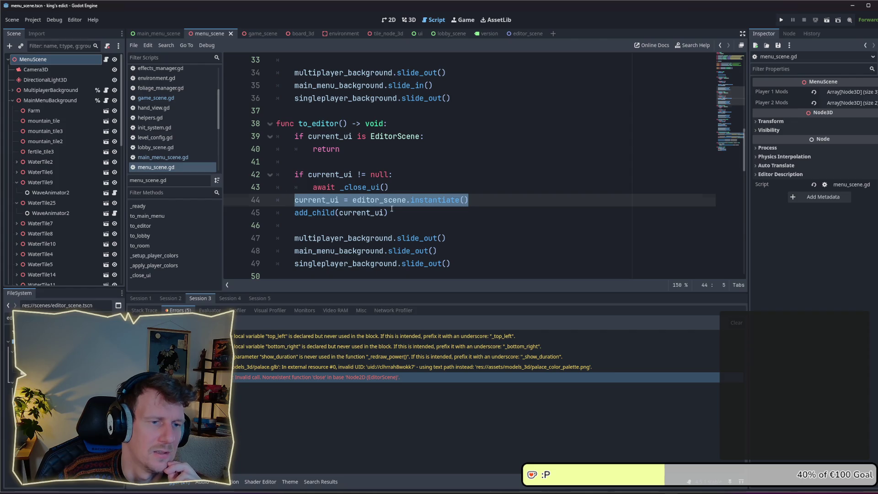
{"action": "scroll", "coordinate": [391, 209], "scroll_direction": "down", "scroll_amount": 1}
{"action": "left_click_drag", "start_coordinate": [468, 161], "coordinate": [351, 162]}
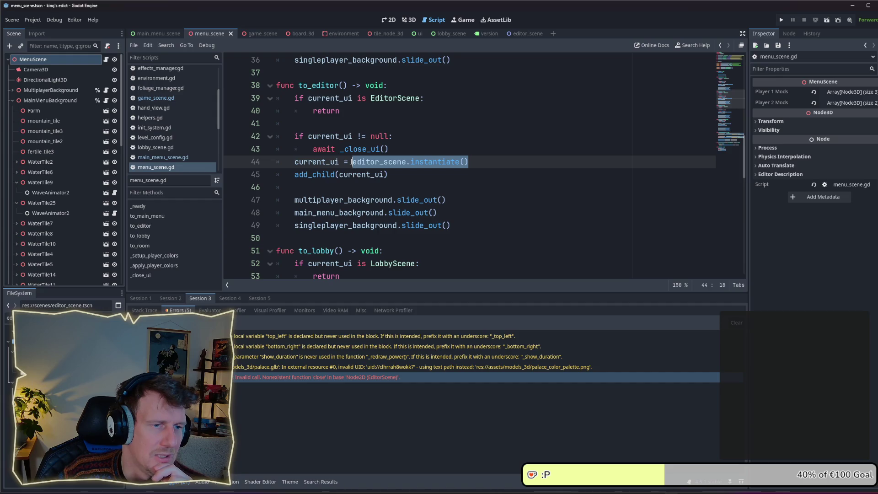
{"action": "mouse_move", "coordinate": [371, 166]}
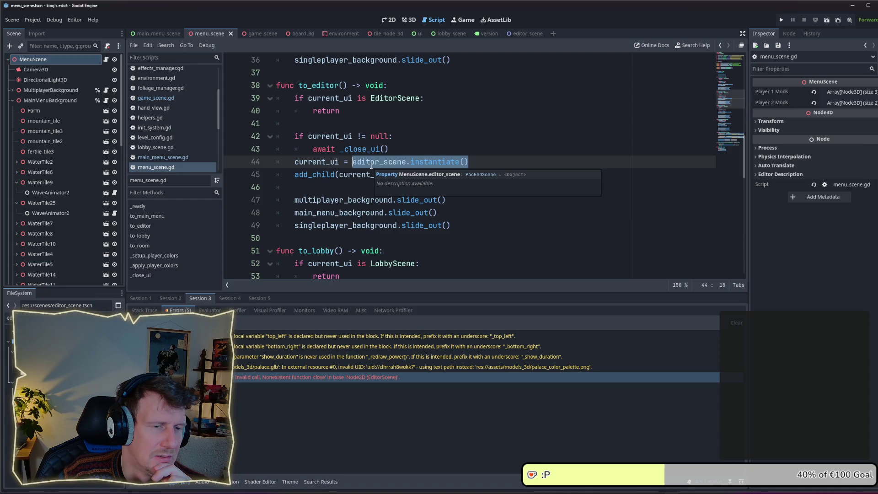
{"action": "scroll", "coordinate": [401, 144], "scroll_direction": "down", "scroll_amount": 1}
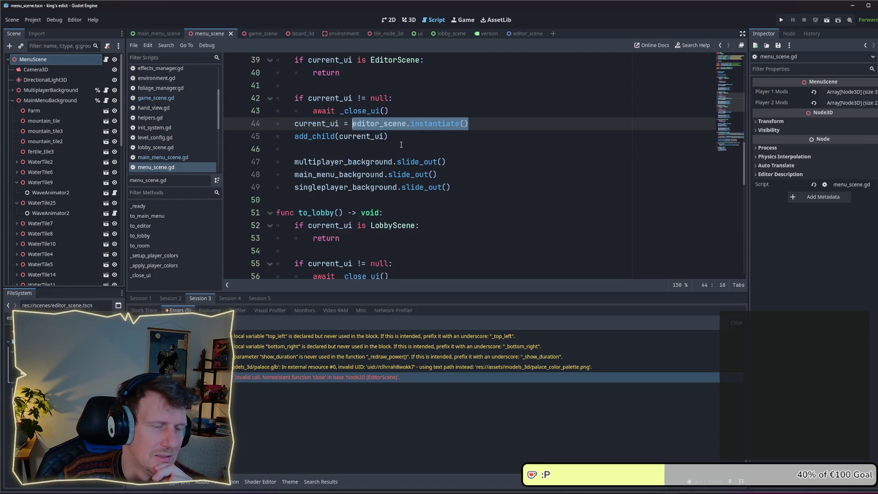
{"action": "key", "text": "F5"}
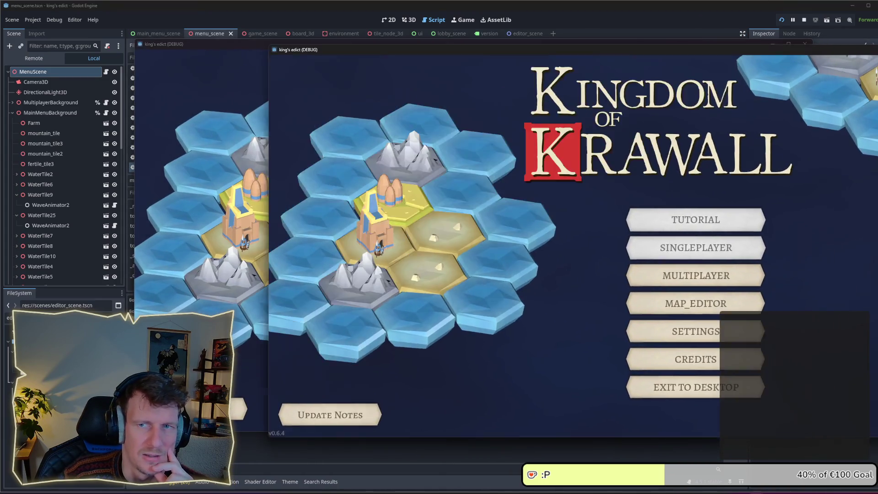
- Choose MAP_EDITOR in the running game's main menu, then close the game window
{"action": "left_click", "coordinate": [555, 299]}
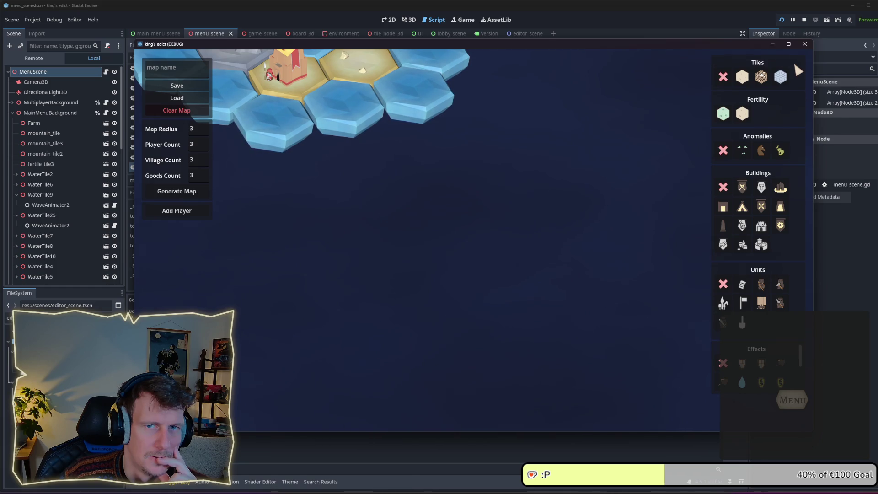
{"action": "left_click", "coordinate": [804, 20]}
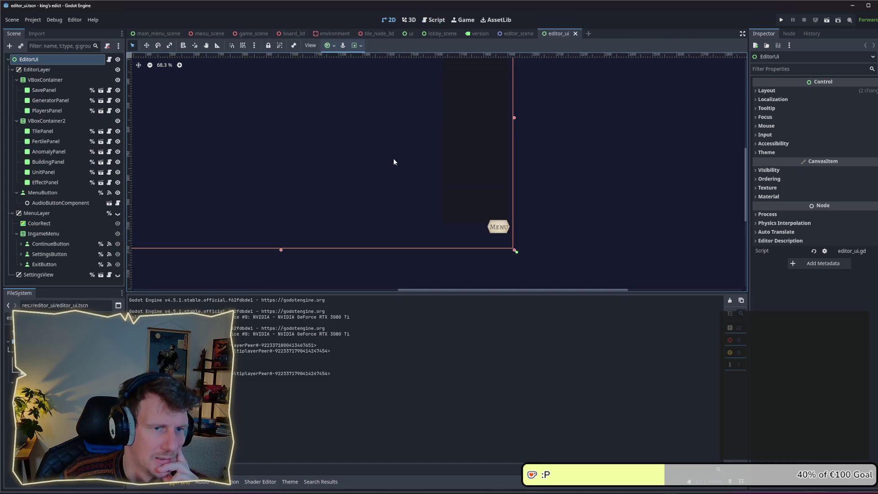
- Pan to the EditorUi panels, then switch to menu_scene and open its MenuScene script
{"action": "left_click_drag", "start_coordinate": [319, 156], "coordinate": [442, 232]}
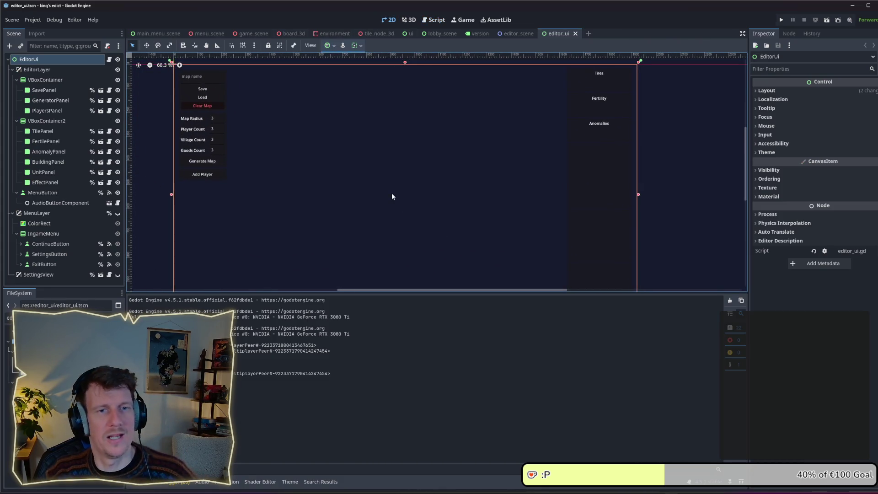
{"action": "scroll", "coordinate": [392, 194], "scroll_direction": "down", "scroll_amount": 3}
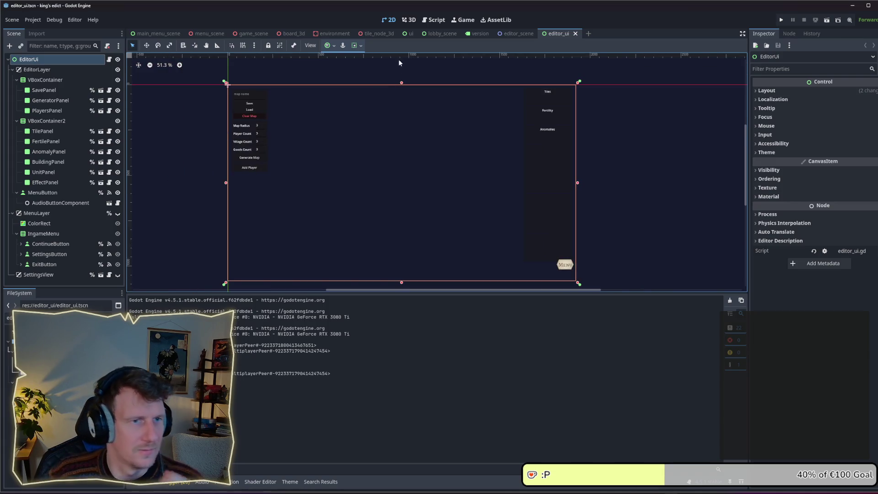
{"action": "left_click", "coordinate": [155, 34]}
{"action": "left_click", "coordinate": [213, 33]}
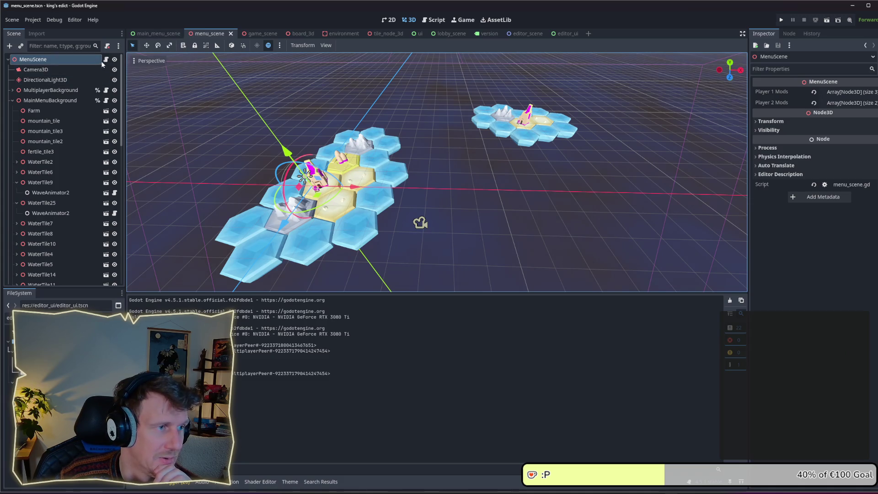
{"action": "scroll", "coordinate": [62, 177], "scroll_direction": "down", "scroll_amount": 10}
{"action": "scroll", "coordinate": [62, 181], "scroll_direction": "up", "scroll_amount": 10}
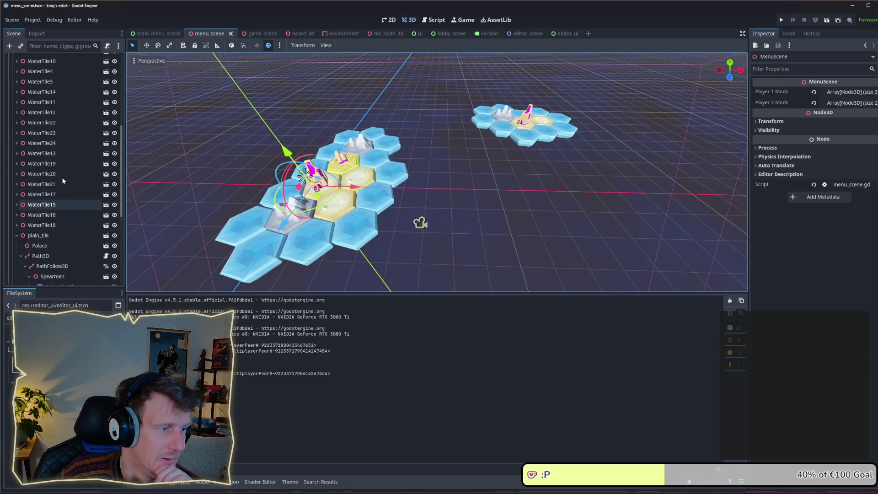
{"action": "left_click", "coordinate": [106, 60]}
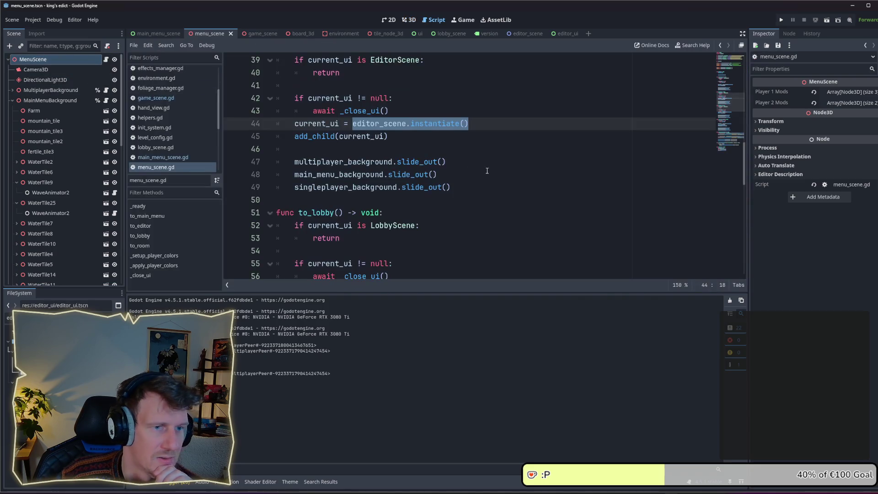
- Review menu_scene.gd from the top and open the editor_ui scene
{"action": "scroll", "coordinate": [440, 119], "scroll_direction": "up", "scroll_amount": 4}
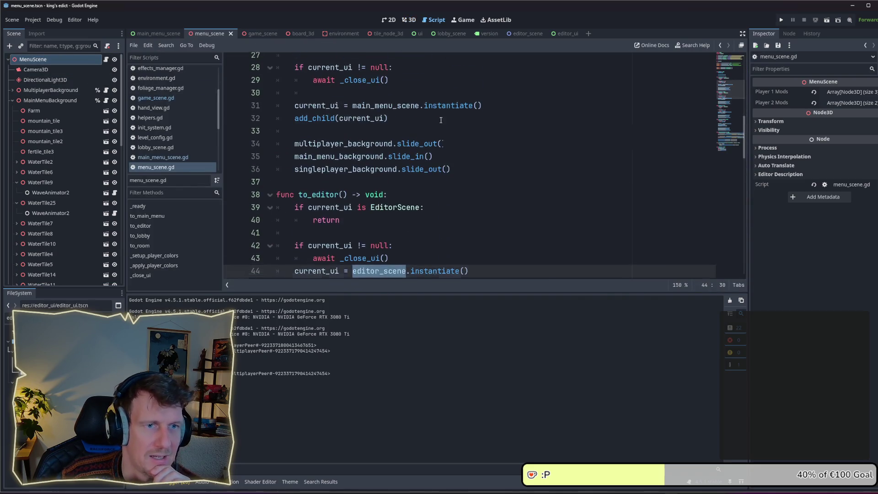
{"action": "left_click", "coordinate": [732, 62]}
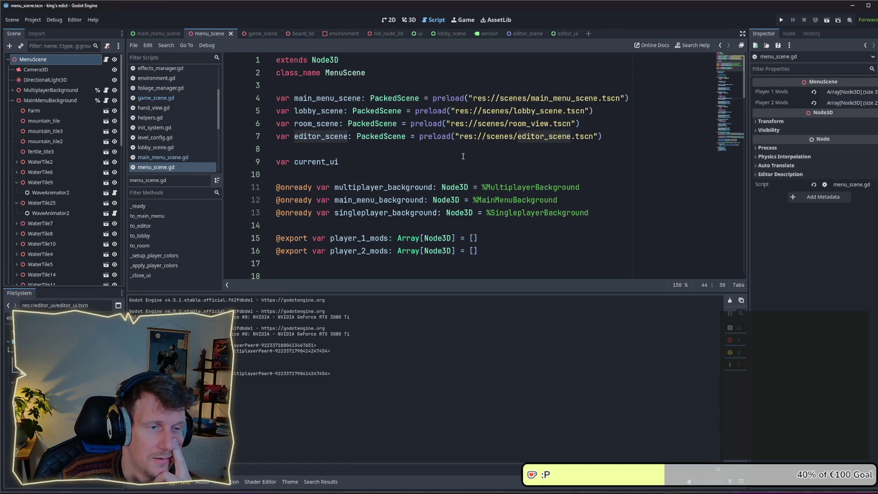
{"action": "scroll", "coordinate": [463, 156], "scroll_direction": "down", "scroll_amount": 9}
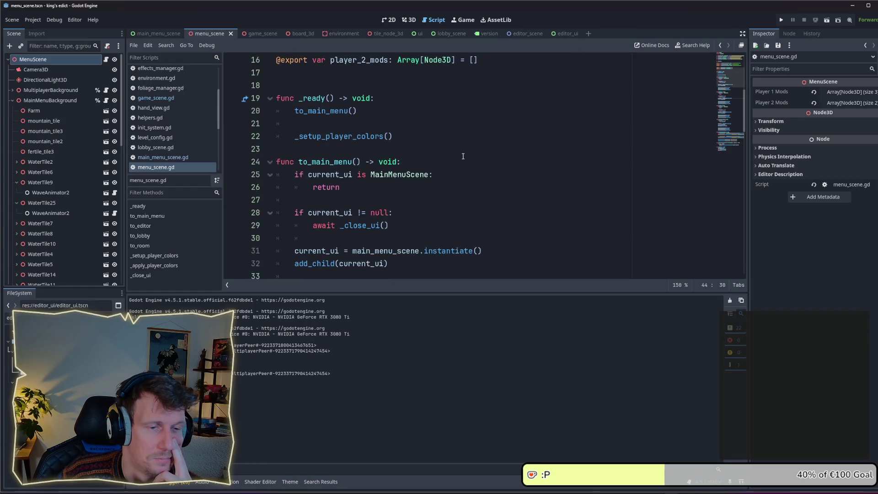
{"action": "scroll", "coordinate": [463, 156], "scroll_direction": "up", "scroll_amount": 3}
{"action": "scroll", "coordinate": [462, 156], "scroll_direction": "down", "scroll_amount": 6}
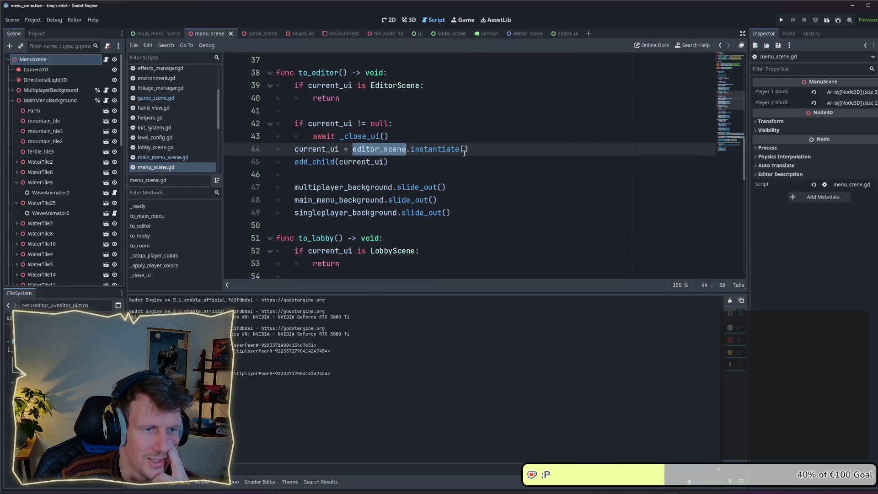
{"action": "scroll", "coordinate": [463, 153], "scroll_direction": "down", "scroll_amount": 2}
{"action": "scroll", "coordinate": [463, 153], "scroll_direction": "up", "scroll_amount": 4}
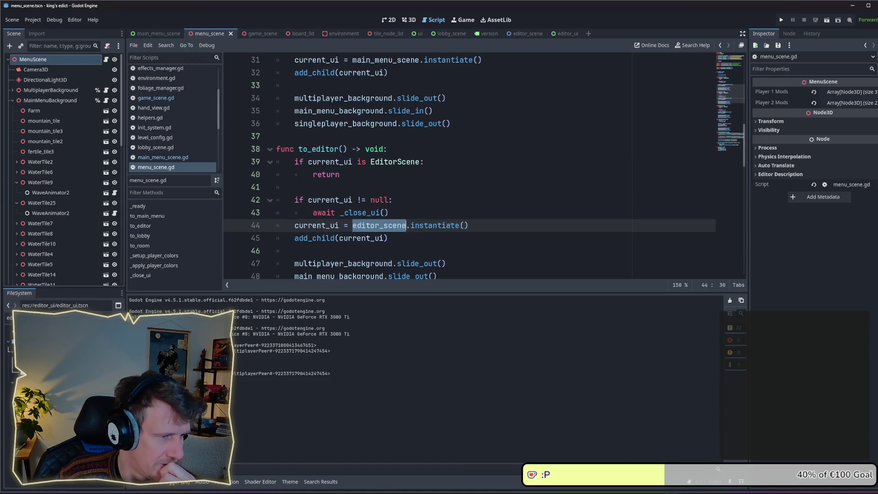
{"action": "scroll", "coordinate": [446, 166], "scroll_direction": "up", "scroll_amount": 10}
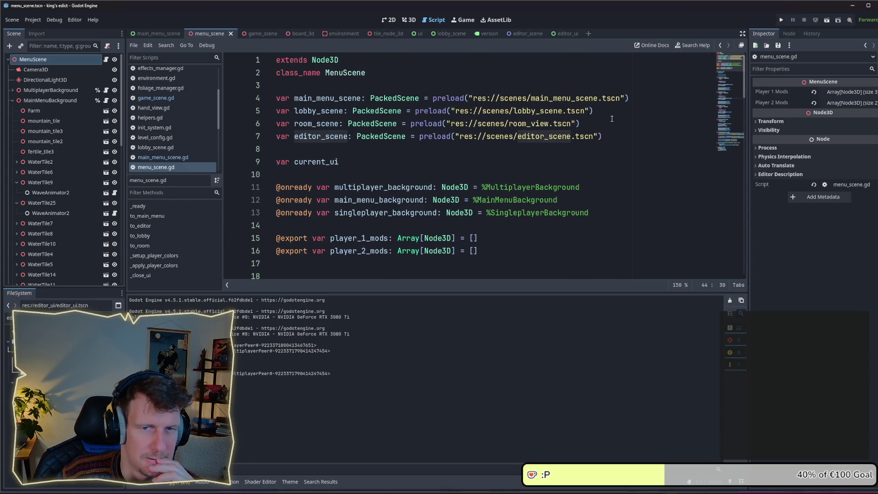
{"action": "scroll", "coordinate": [604, 159], "scroll_direction": "down", "scroll_amount": 20}
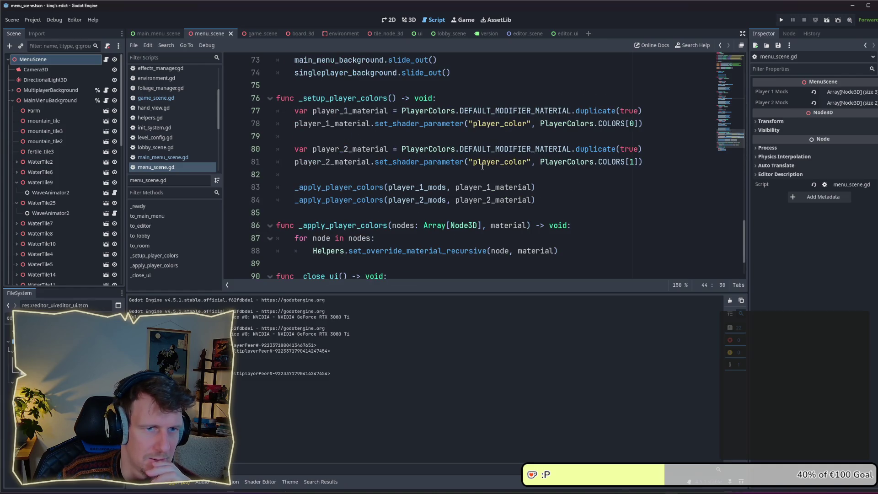
{"action": "scroll", "coordinate": [483, 166], "scroll_direction": "down", "scroll_amount": 2}
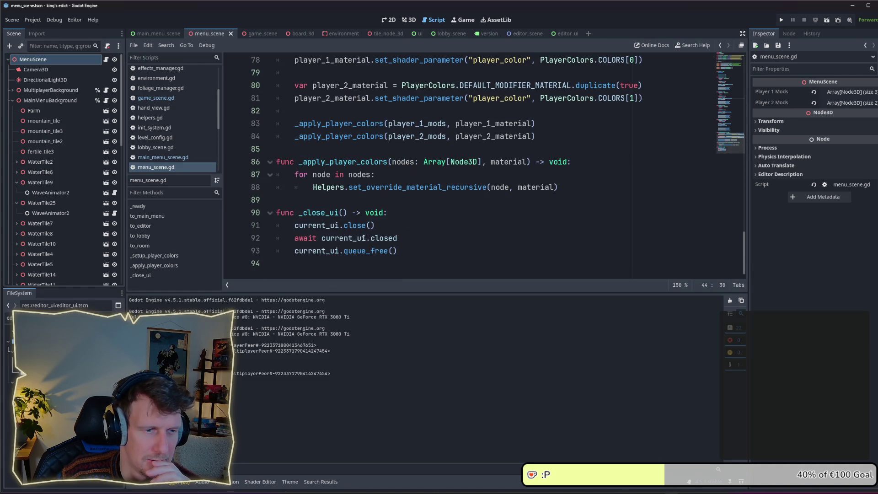
{"action": "scroll", "coordinate": [363, 238], "scroll_direction": "up", "scroll_amount": 4}
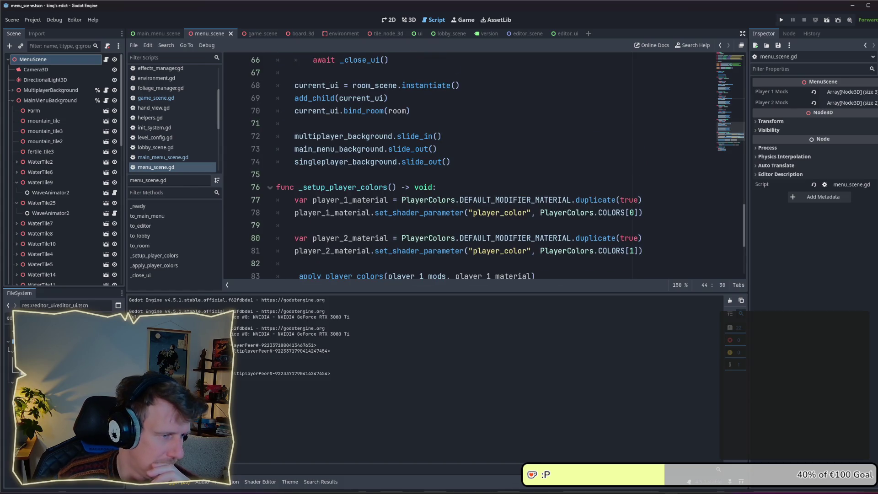
{"action": "key", "text": "Return"}
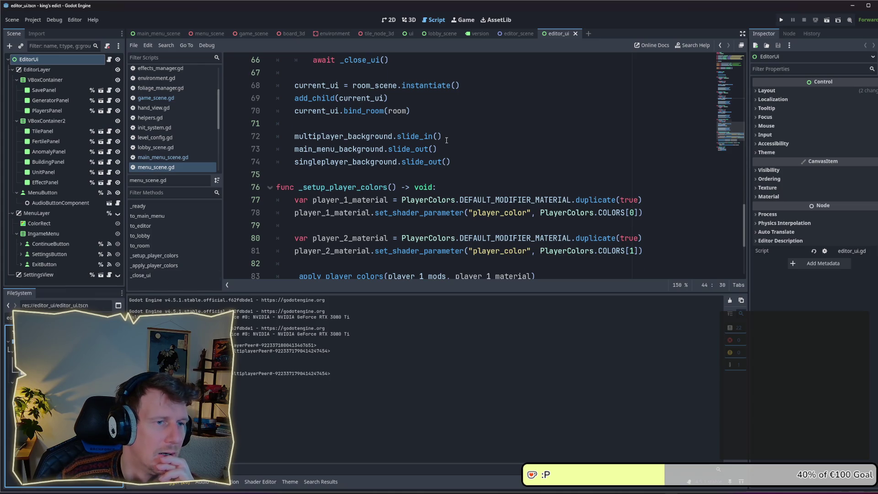
- Inspect to_lobby's null check and editor_scene.instantiate() on line 44, then open the editor_scene scene
{"action": "scroll", "coordinate": [446, 140], "scroll_direction": "up", "scroll_amount": 3}
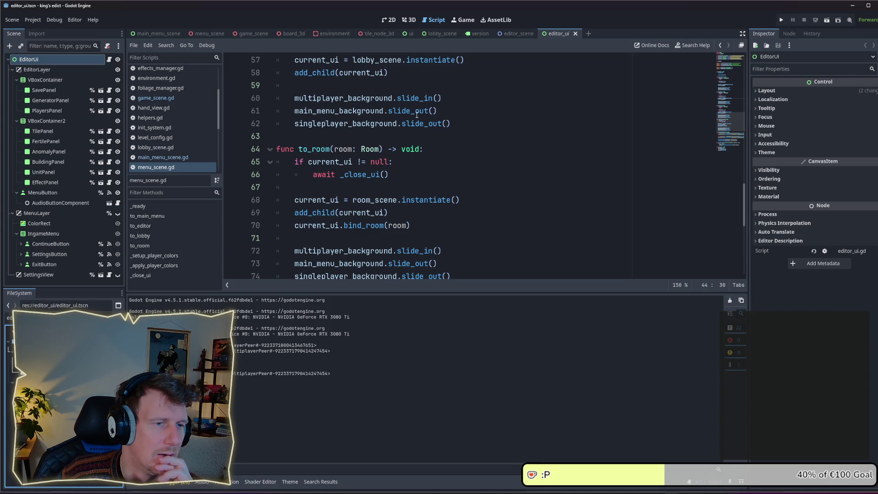
{"action": "scroll", "coordinate": [419, 114], "scroll_direction": "down", "scroll_amount": 1}
{"action": "scroll", "coordinate": [420, 115], "scroll_direction": "up", "scroll_amount": 5}
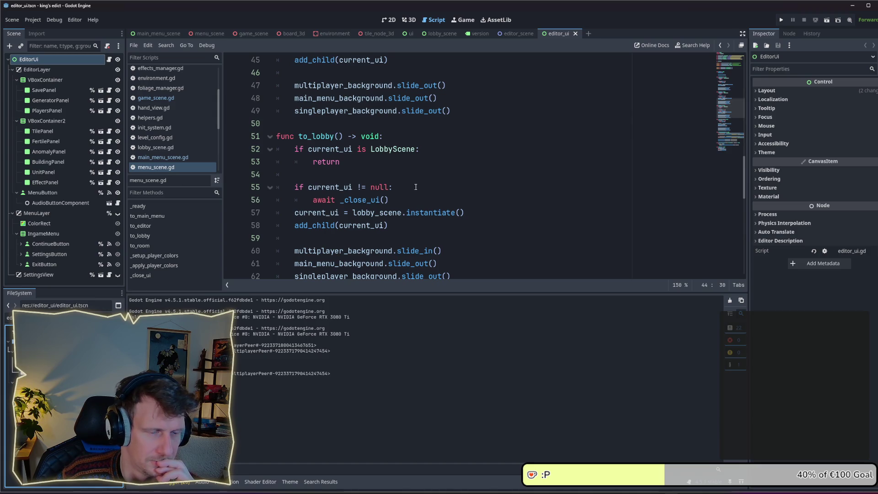
{"action": "left_click", "coordinate": [415, 200]}
{"action": "mouse_move", "coordinate": [407, 200]}
{"action": "left_mouse_down"}
{"action": "mouse_move", "coordinate": [313, 201]}
{"action": "mouse_move", "coordinate": [293, 187]}
{"action": "left_mouse_up"}
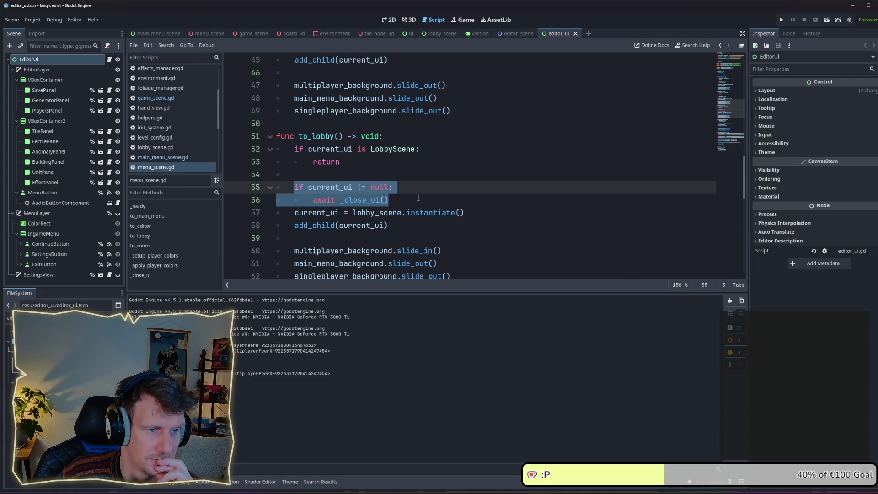
{"action": "left_click", "coordinate": [418, 198]}
{"action": "scroll", "coordinate": [416, 198], "scroll_direction": "up", "scroll_amount": 3}
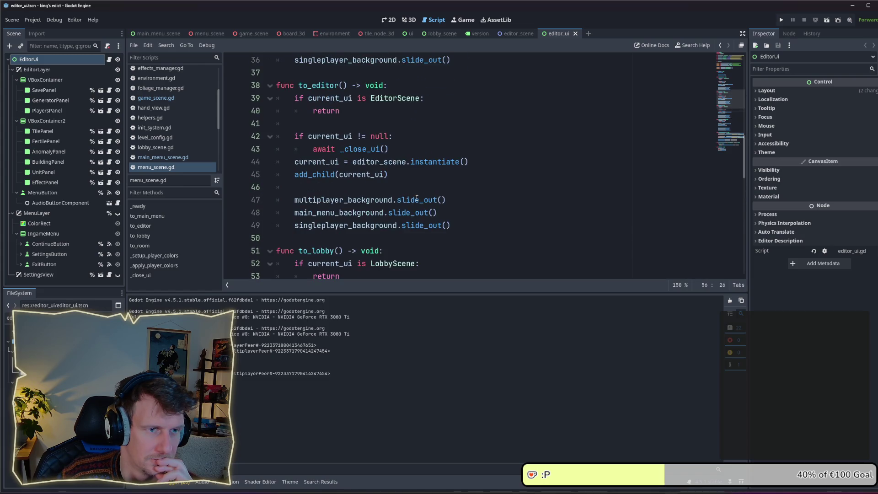
{"action": "left_click_drag", "start_coordinate": [468, 162], "coordinate": [352, 162]}
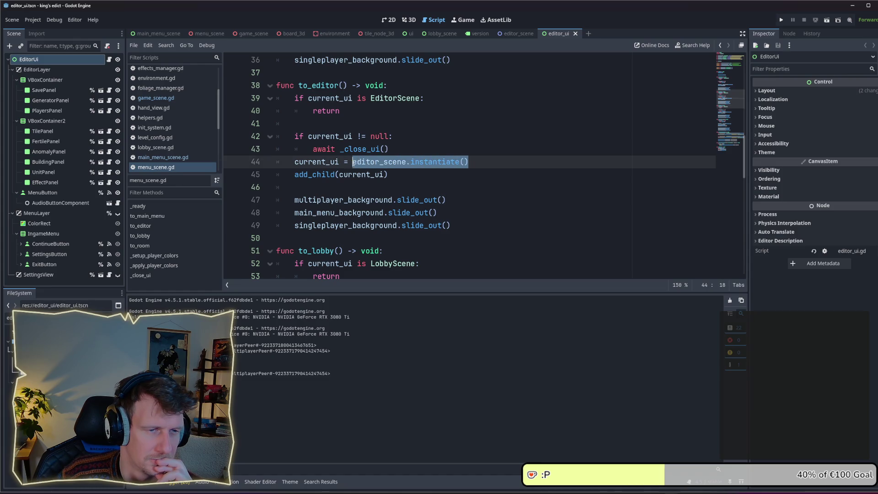
{"action": "left_click", "coordinate": [402, 172]}
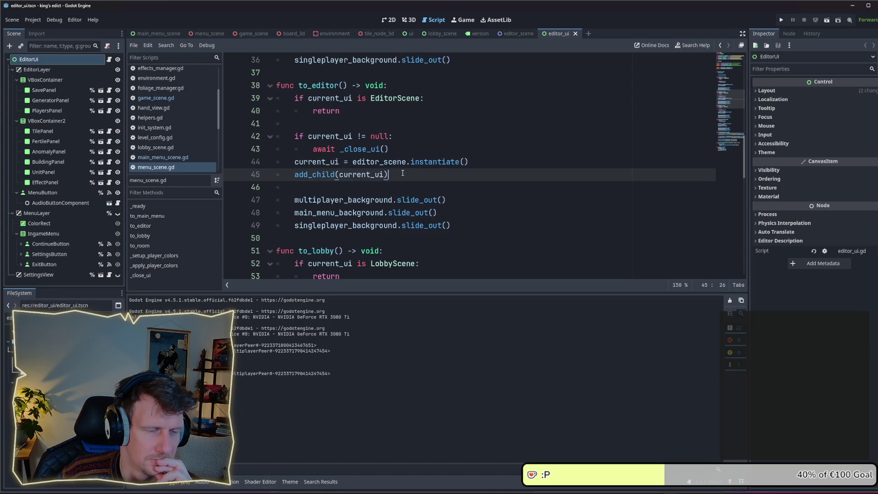
{"action": "double_click", "coordinate": [374, 163]}
{"action": "mouse_move", "coordinate": [374, 166]}
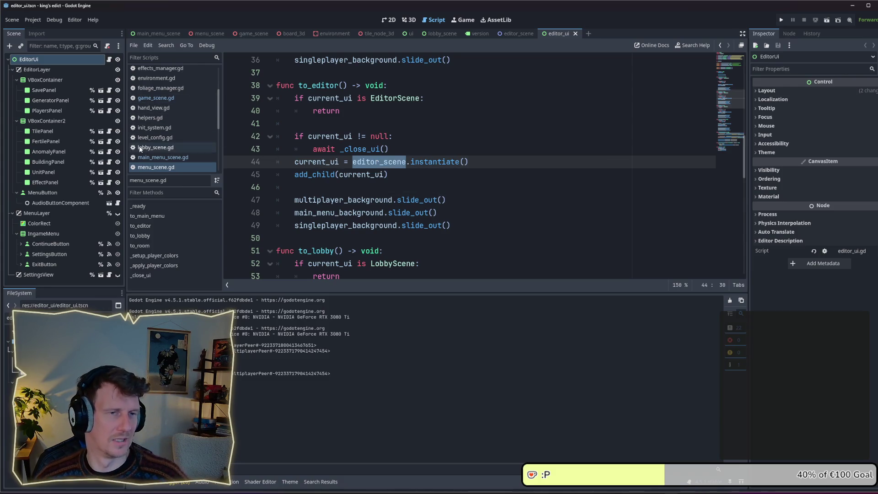
{"action": "left_click", "coordinate": [505, 34]}
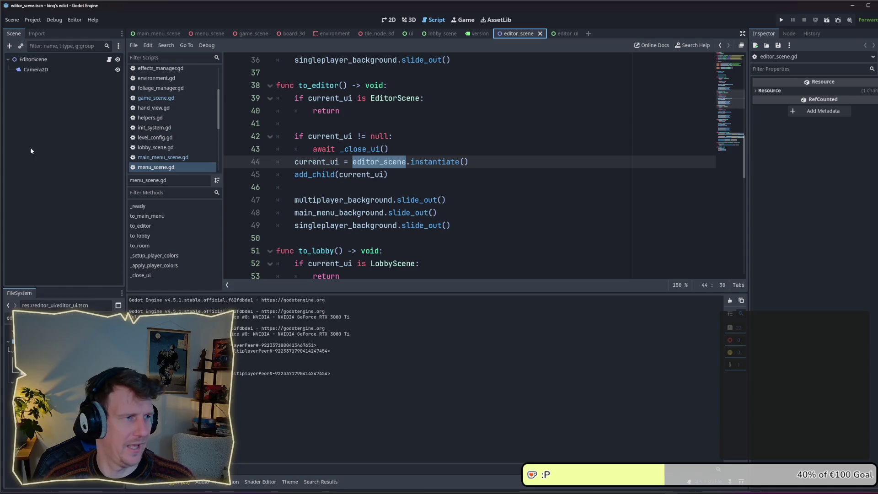
- Open editor_scene.gd and select its EDITOR_UI preload path to editor_ui.tscn
{"action": "left_click", "coordinate": [109, 59]}
{"action": "left_click_drag", "start_coordinate": [543, 110], "coordinate": [392, 112]}
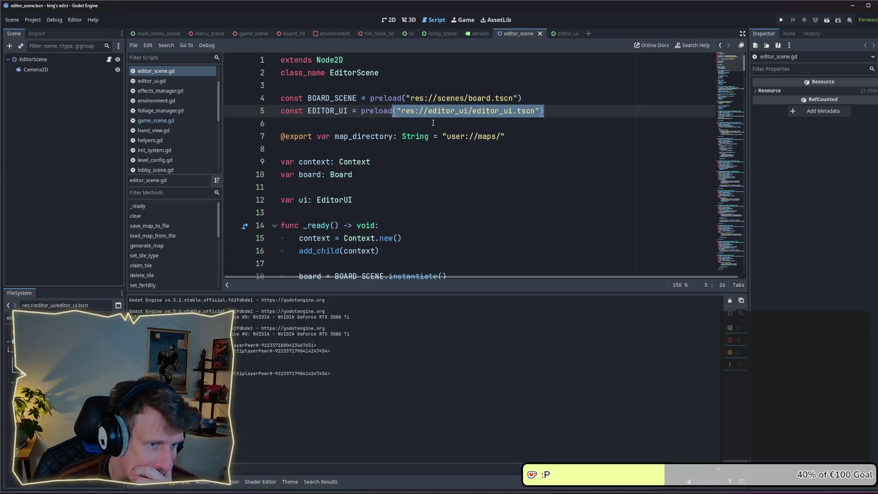
{"action": "scroll", "coordinate": [433, 123], "scroll_direction": "down", "scroll_amount": 1}
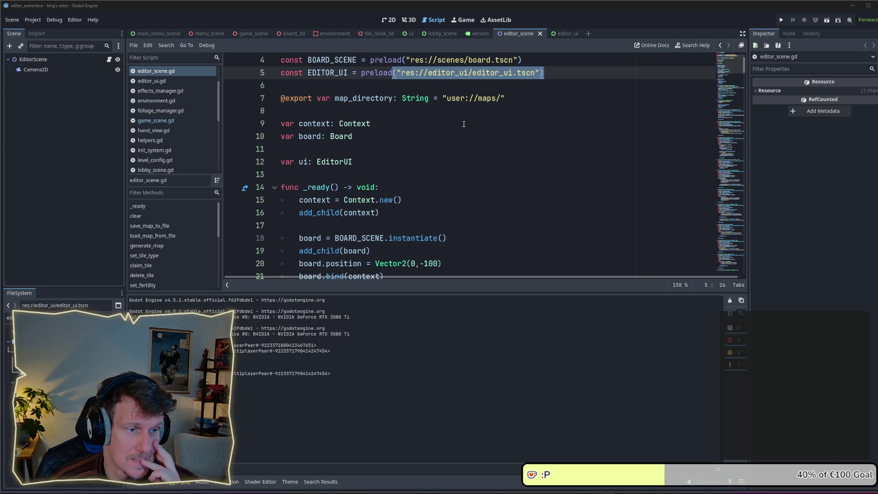
{"action": "scroll", "coordinate": [463, 124], "scroll_direction": "down", "scroll_amount": 1}
{"action": "scroll", "coordinate": [463, 124], "scroll_direction": "up", "scroll_amount": 1}
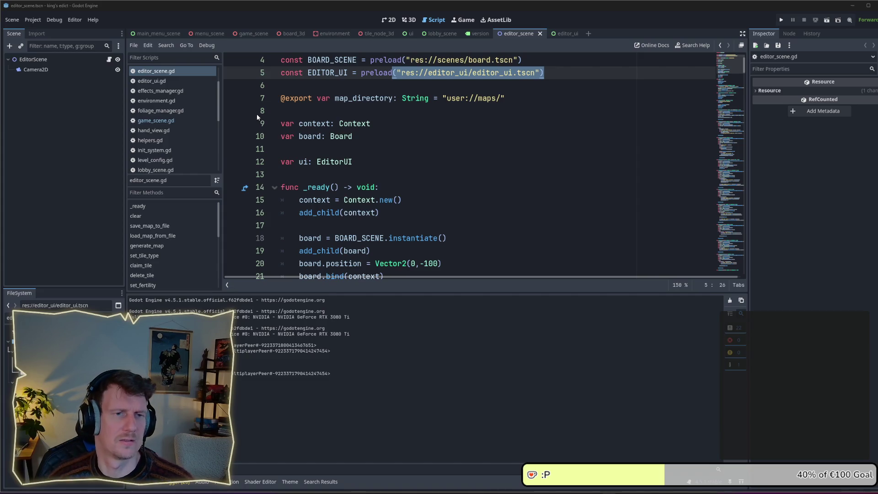
- Inspect lines 23–25 and the ui.bind line in _ready, then open game_scene.gd
{"action": "scroll", "coordinate": [406, 139], "scroll_direction": "down", "scroll_amount": 1}
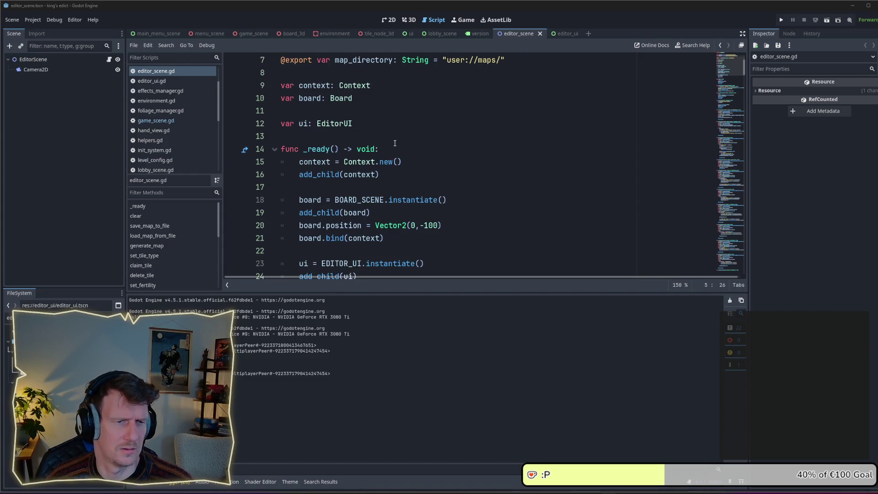
{"action": "scroll", "coordinate": [417, 200], "scroll_direction": "down", "scroll_amount": 3}
{"action": "mouse_move", "coordinate": [357, 175]}
{"action": "left_mouse_down"}
{"action": "mouse_move", "coordinate": [300, 174]}
{"action": "mouse_move", "coordinate": [299, 151]}
{"action": "left_mouse_up"}
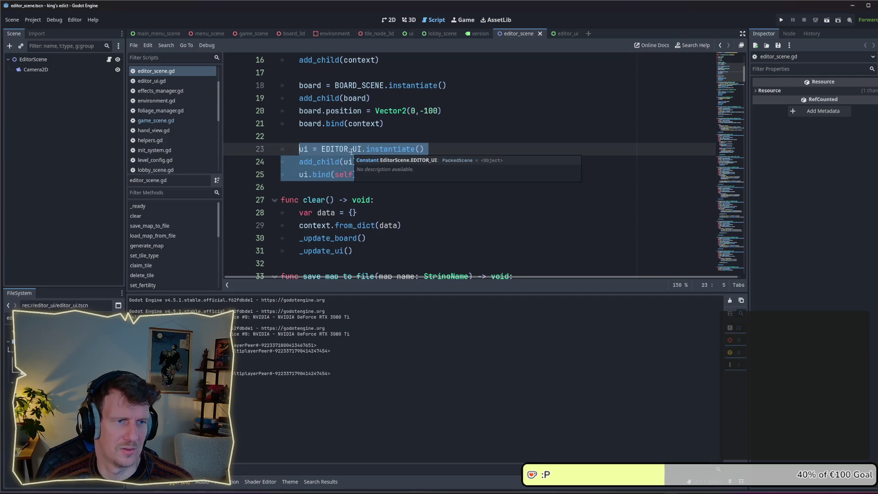
{"action": "left_click", "coordinate": [388, 123]}
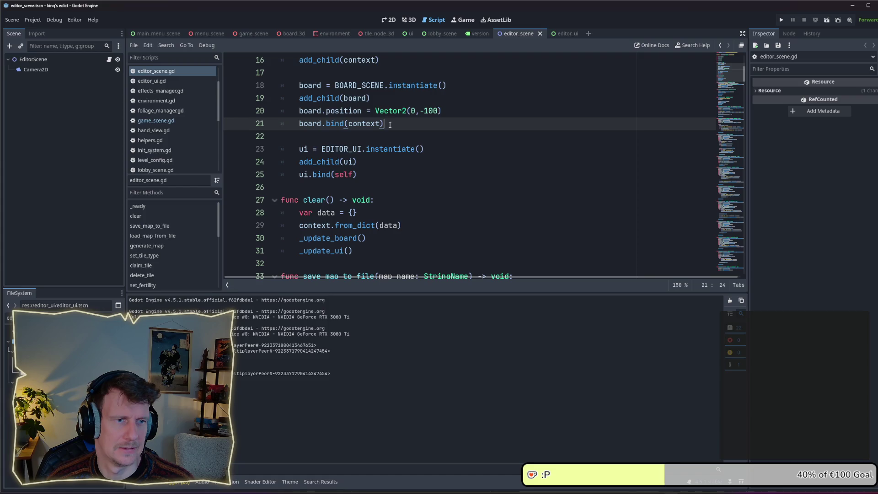
{"action": "scroll", "coordinate": [373, 162], "scroll_direction": "up", "scroll_amount": 1}
{"action": "scroll", "coordinate": [374, 164], "scroll_direction": "down", "scroll_amount": 1}
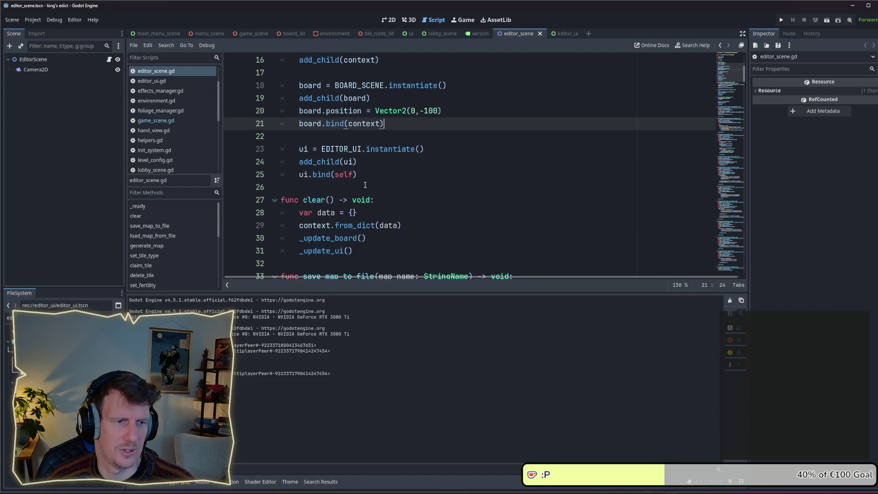
{"action": "left_click", "coordinate": [367, 175]}
{"action": "left_click", "coordinate": [155, 120]}
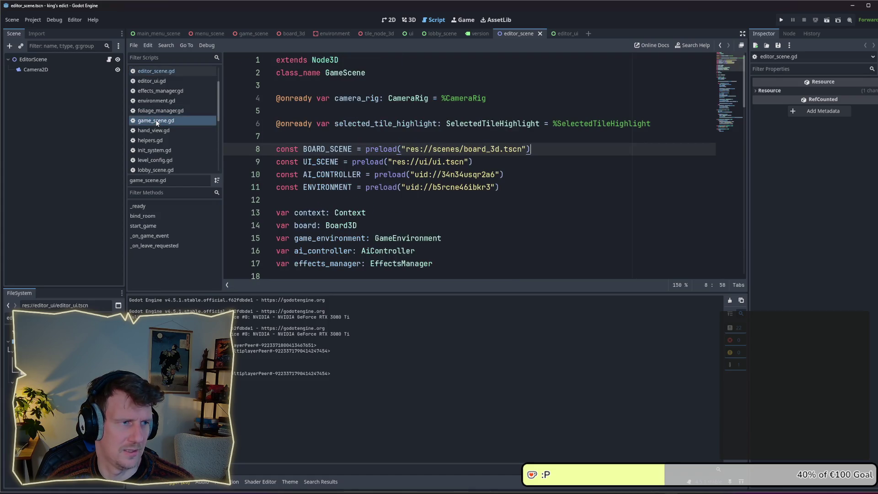
- Insert a preload of editor_ui.tscn at line 7 of menu_scene.gd, below room_scene
{"action": "left_click", "coordinate": [201, 35]}
{"action": "scroll", "coordinate": [437, 144], "scroll_direction": "up", "scroll_amount": 8}
{"action": "scroll", "coordinate": [437, 144], "scroll_direction": "up", "scroll_amount": 4}
{"action": "left_click", "coordinate": [613, 137]}
{"action": "left_click", "coordinate": [598, 128]}
{"action": "key", "text": "Return"}
{"action": "key", "text": "Return"}
{"action": "key", "text": "Up"}
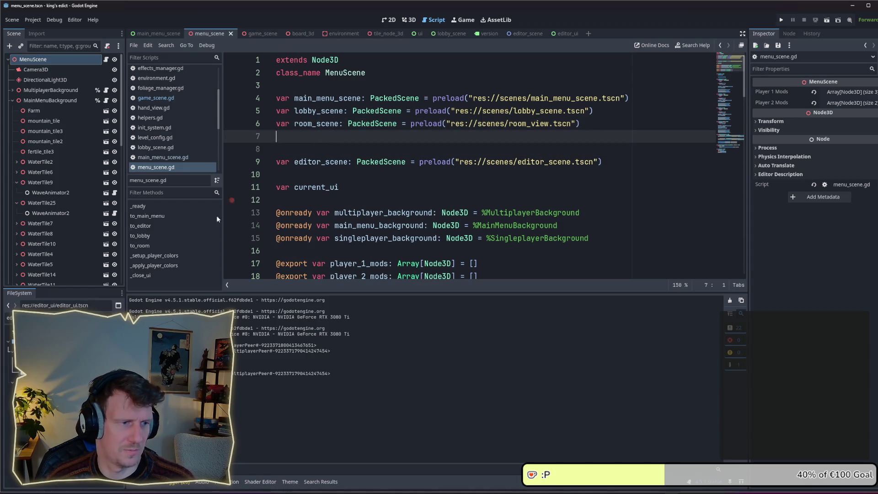
{"action": "left_click_drag", "start_coordinate": [27, 338], "coordinate": [371, 137]}
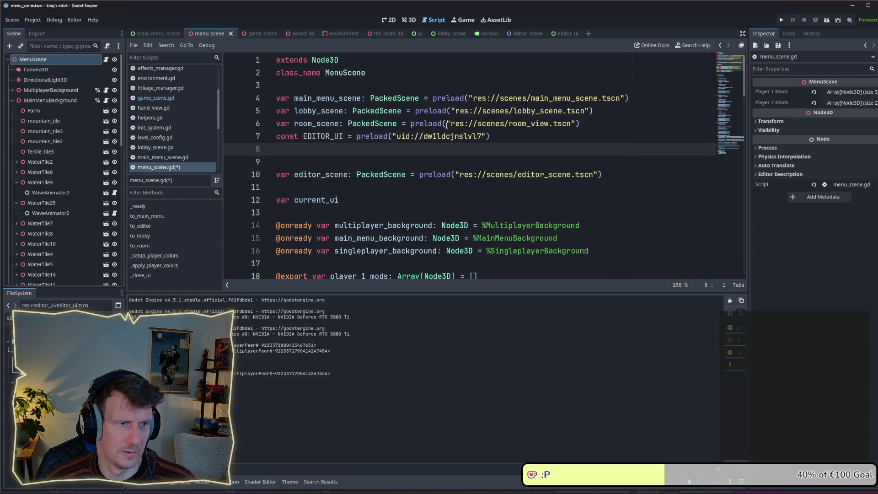
- Turn the preload into var editor_ui_scene, remove the extra blank line, and save menu_scene.gd
{"action": "double_click", "coordinate": [321, 124]}
{"action": "double_click", "coordinate": [328, 136]}
{"action": "type", "text": "editor"}
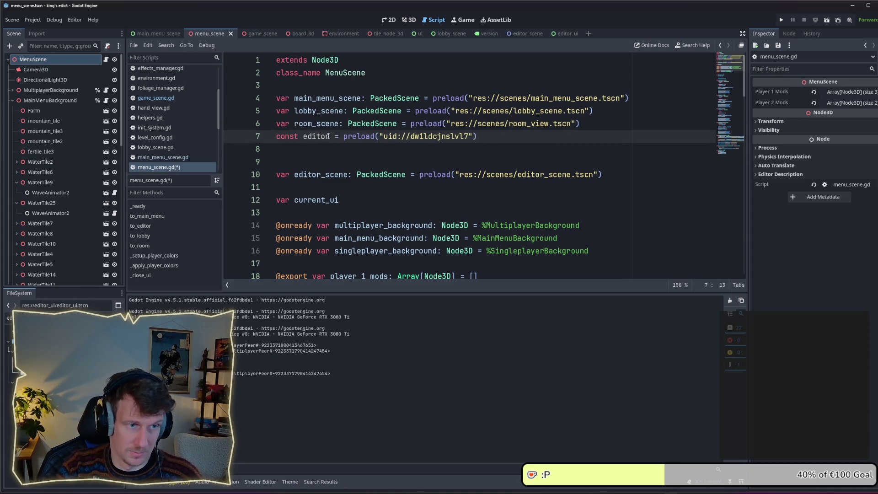
{"action": "type", "text": "_ui_scene"}
{"action": "double_click", "coordinate": [283, 136]}
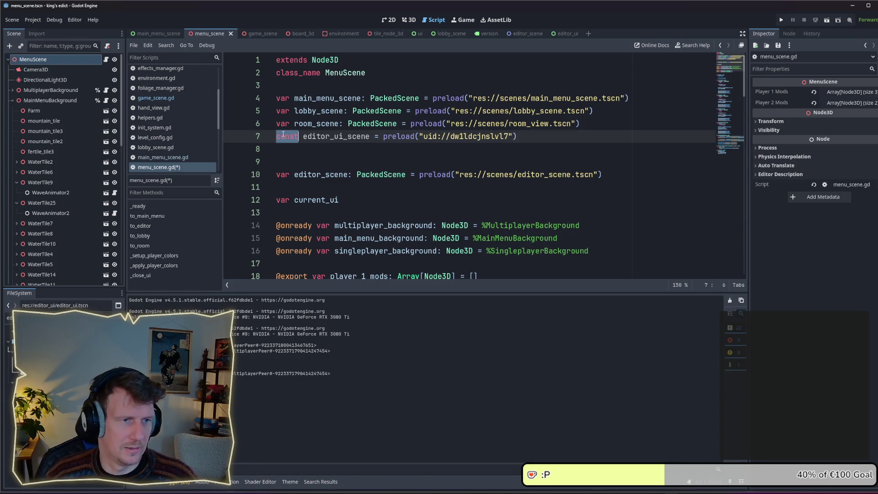
{"action": "type", "text": "vare"}
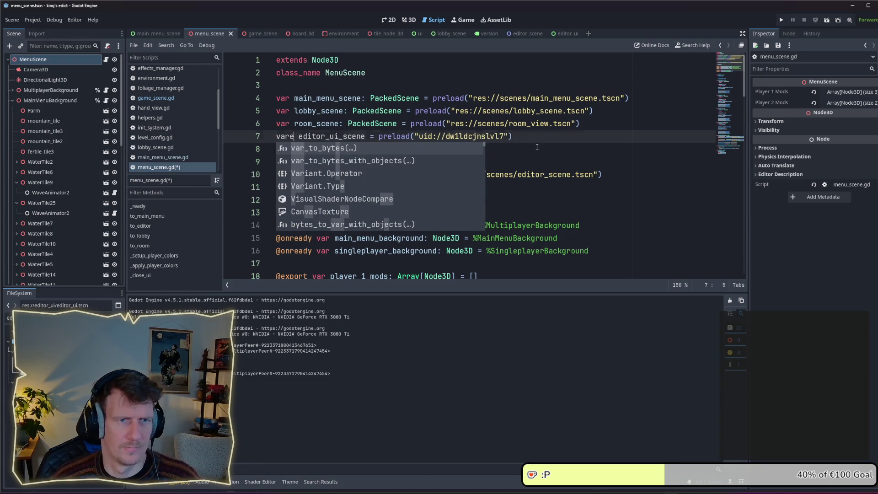
{"action": "left_click", "coordinate": [536, 146]}
{"action": "left_click", "coordinate": [295, 137]}
{"action": "key", "text": "BackSpace"}
{"action": "left_click", "coordinate": [310, 149]}
{"action": "key", "text": "BackSpace"}
{"action": "left_click", "coordinate": [427, 148]}
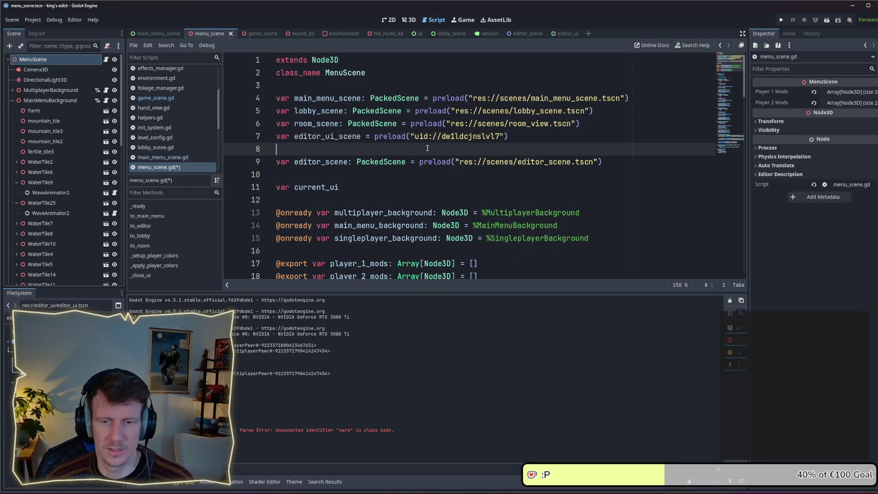
{"action": "key", "text": "ctrl+s"}
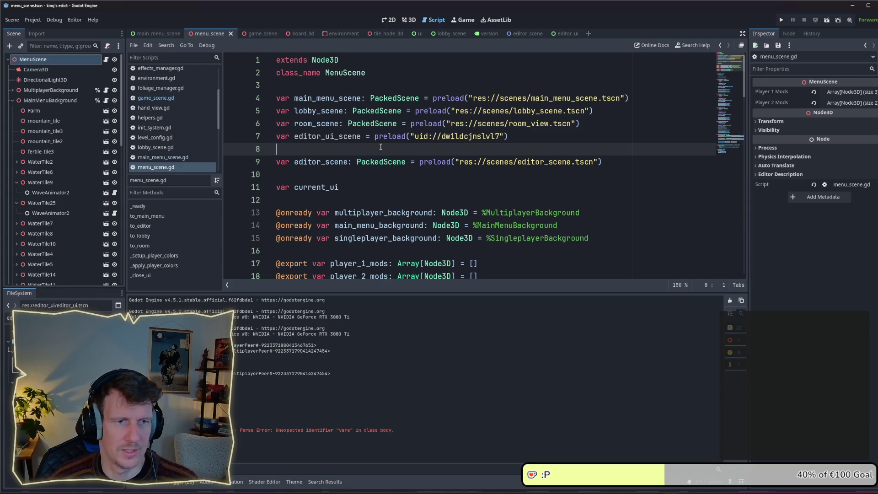
- Begin adding a ': Packed' type hint after editor_ui_scene
{"action": "double_click", "coordinate": [359, 136]}
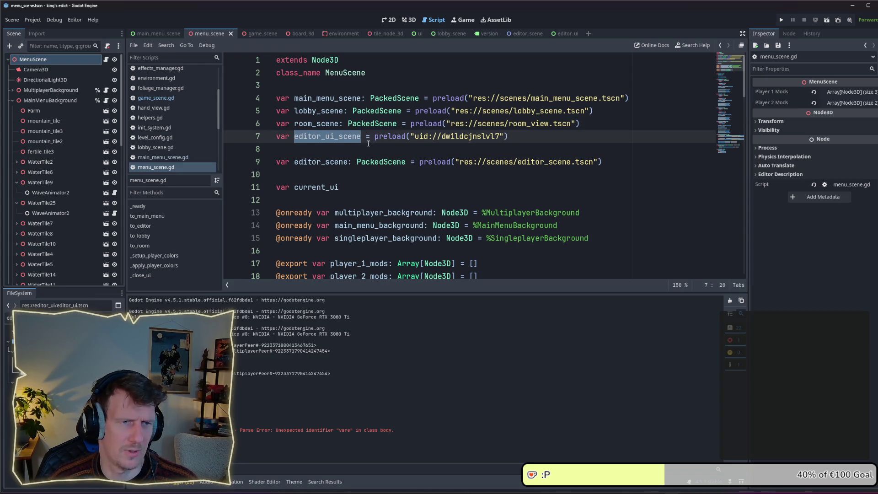
{"action": "left_click", "coordinate": [360, 136]}
{"action": "type", "text": ": Packed"}
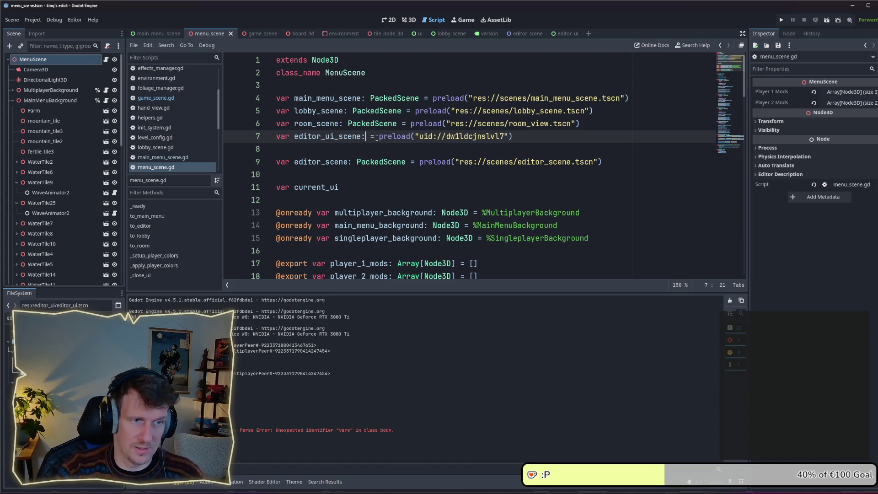